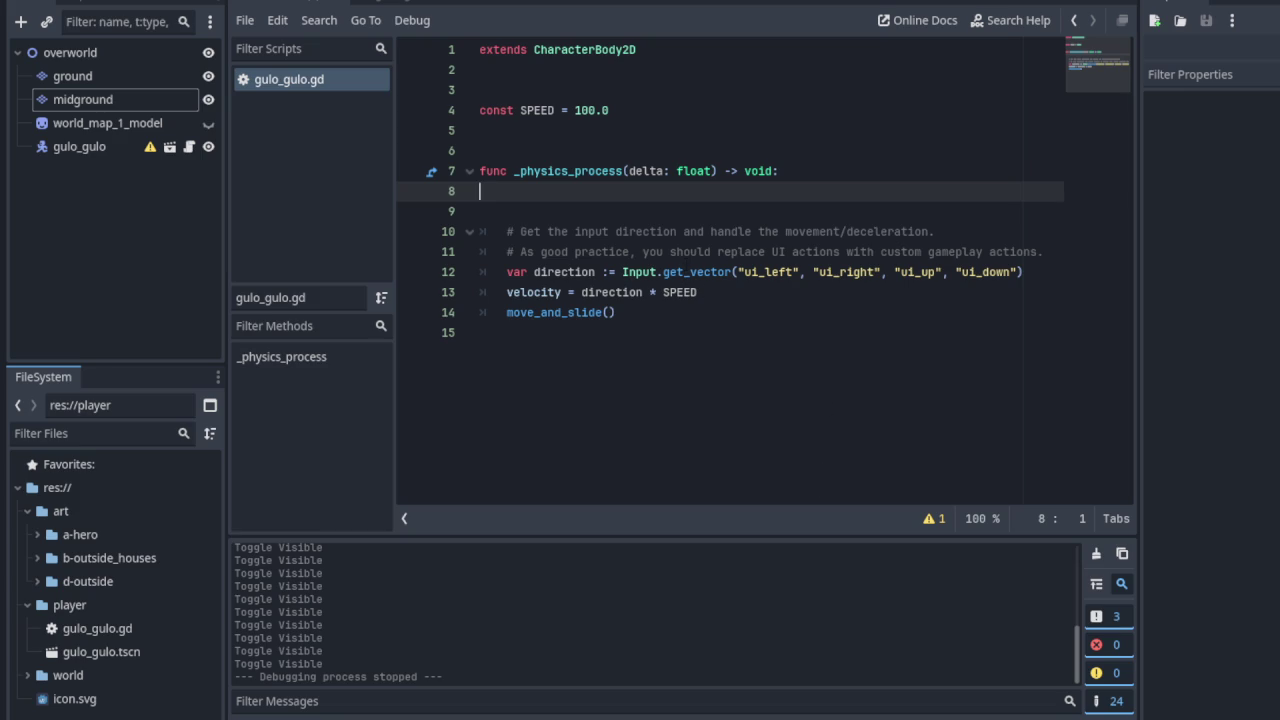
Highlight the input-direction comment, then the direction, velocity and move_and_slide() lines
mouse_move(506, 231)
left_mouse_down()
mouse_move(921, 231)
mouse_move(842, 251)
mouse_move(752, 251)
mouse_move(828, 251)
mouse_move(884, 229)
mouse_move(921, 251)
mouse_move(1055, 246)
left_mouse_up()
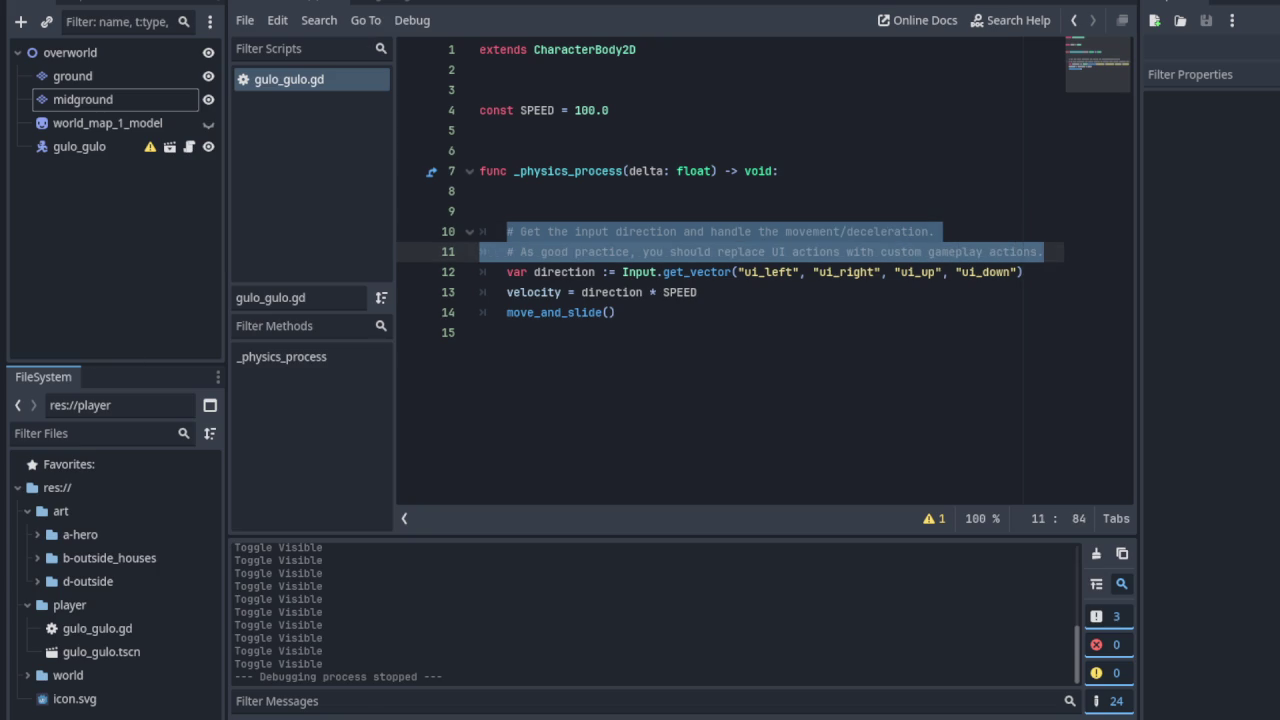
left_click(481, 171)
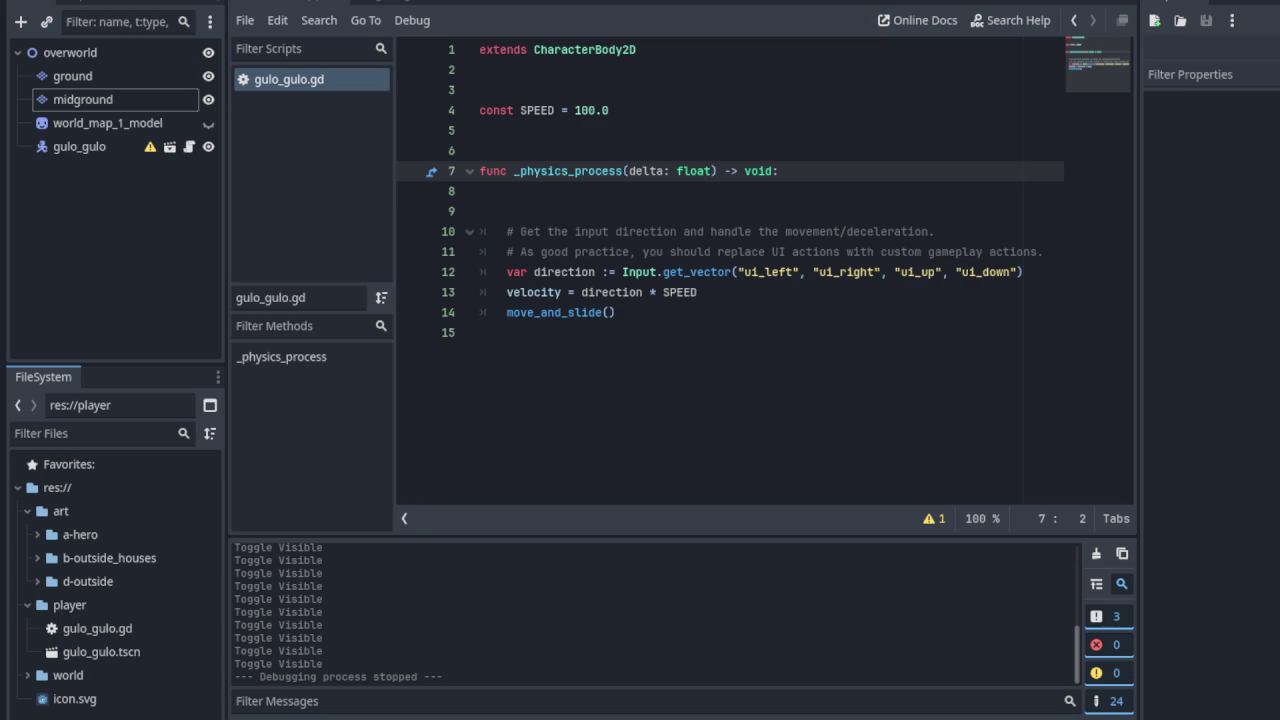
left_click(448, 278)
left_click(447, 293)
left_click(446, 315)
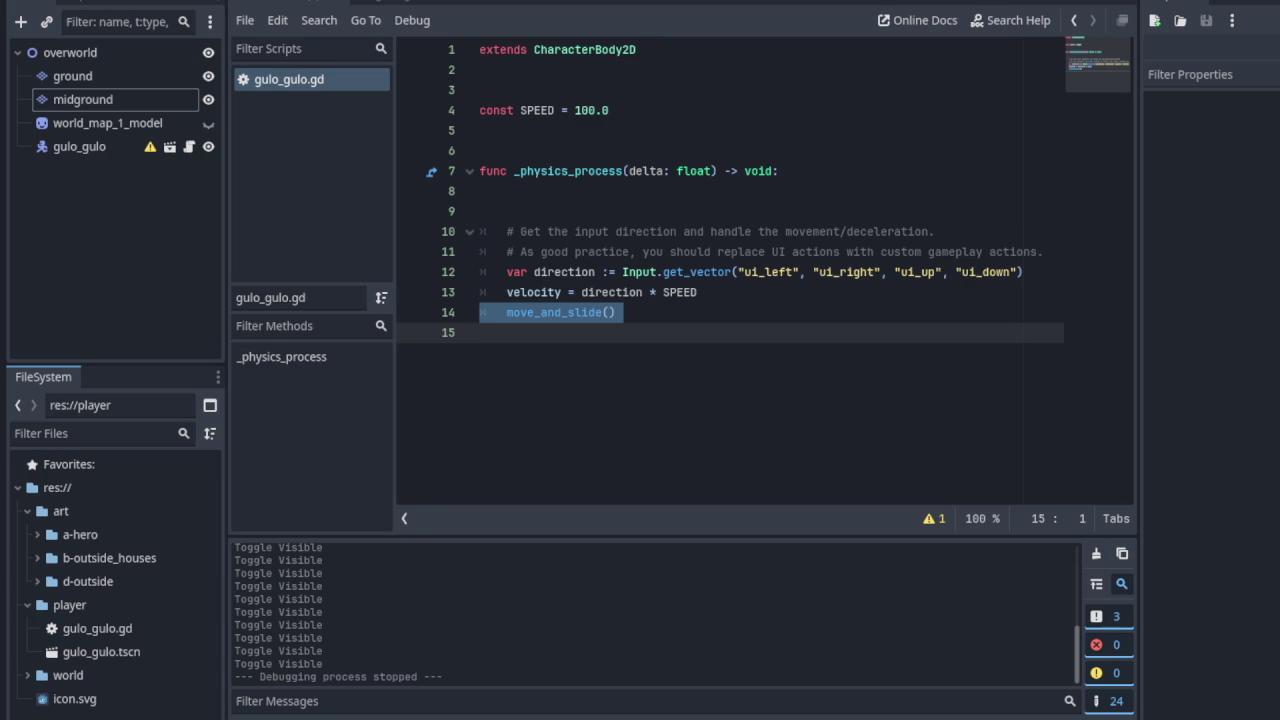
left_click(561, 272)
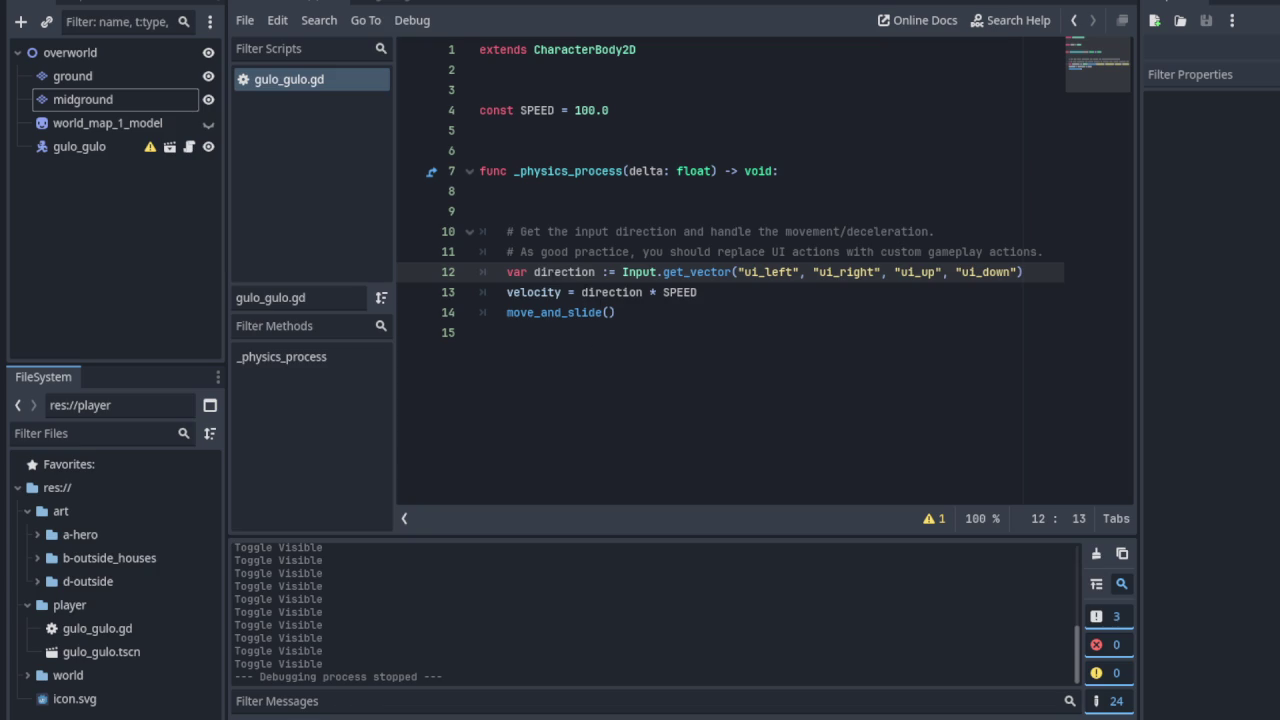
left_click(520, 272)
Select the Input.get_vector call on line 12 and Ctrl+click get_vector for its documentation
left_click(616, 272)
left_click_drag(621, 272, 1023, 272)
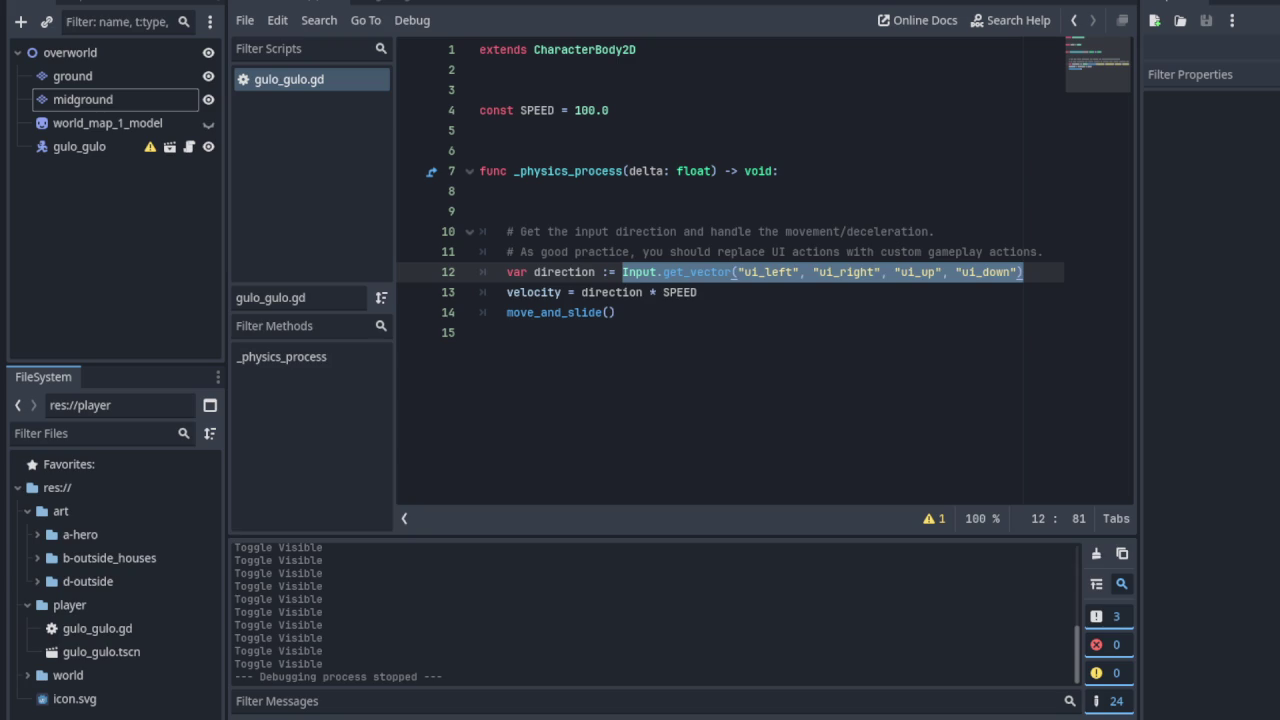
key("Down")
key("Down")
key("Down")
left_click_drag(622, 272, 887, 272)
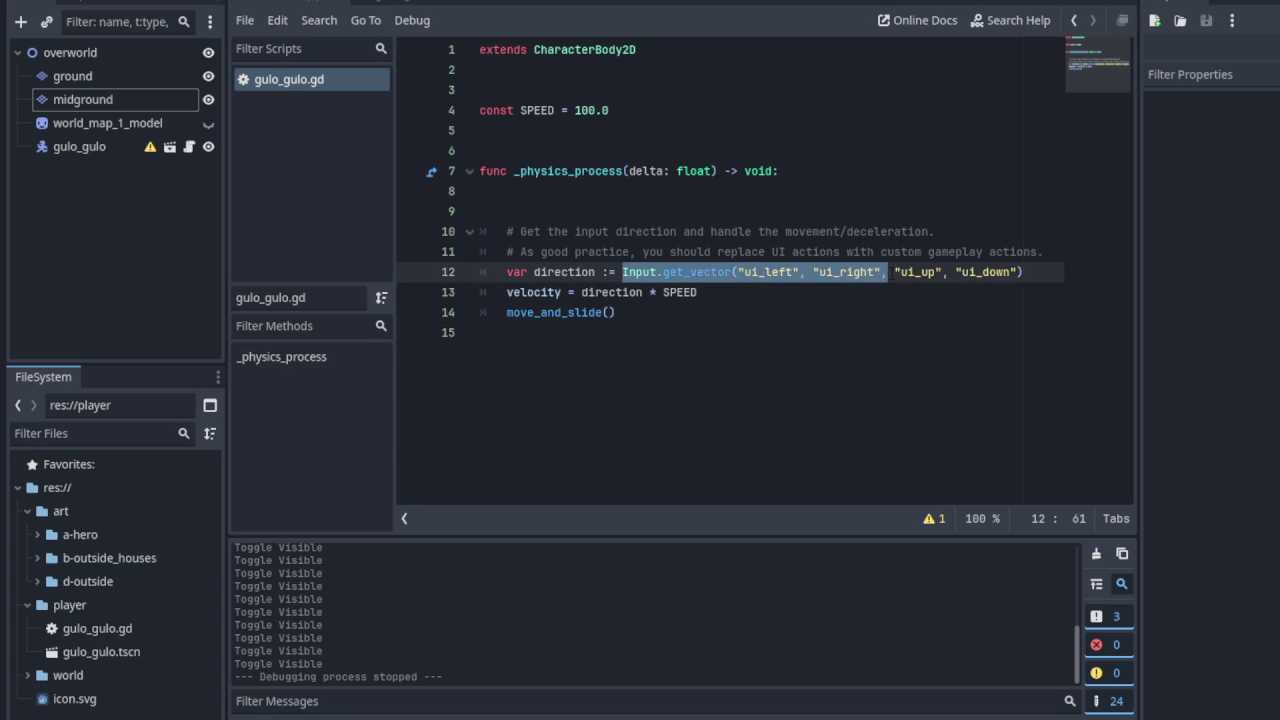
left_click(795, 272)
mouse_move(622, 272)
left_mouse_down()
mouse_move(862, 272)
mouse_move(806, 272)
left_mouse_up()
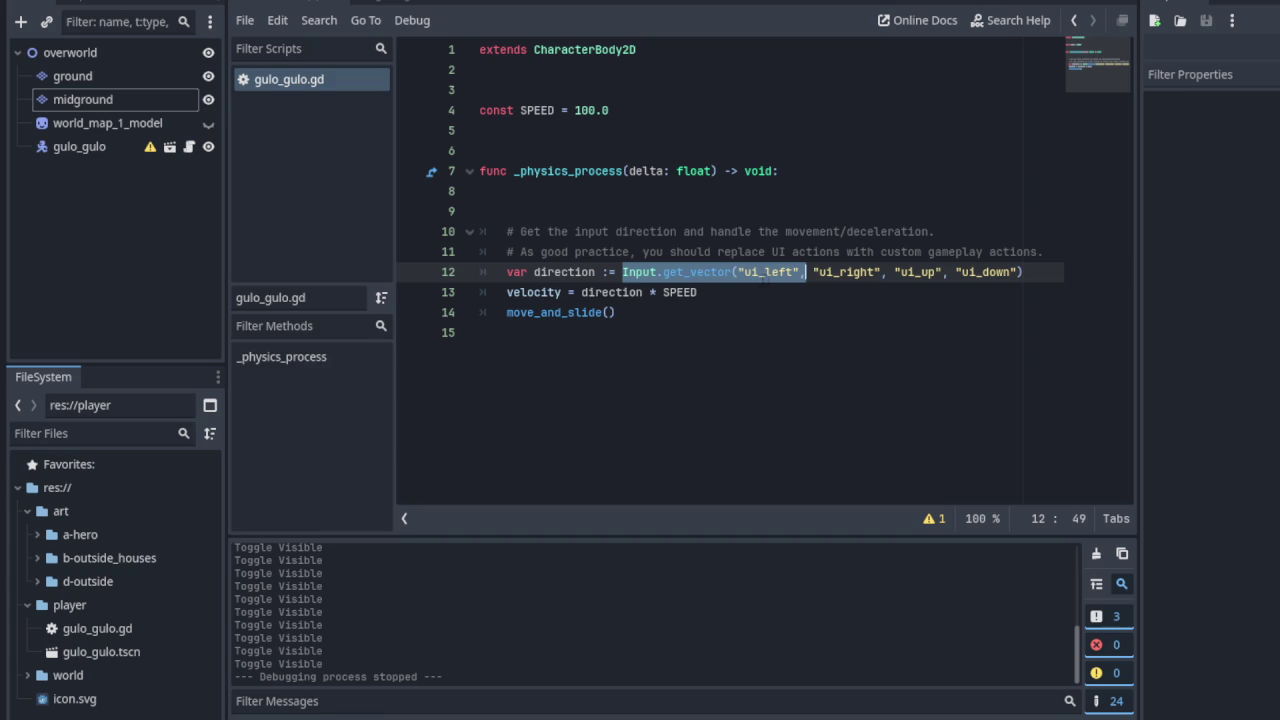
left_click(698, 292)
left_click(694, 272, "ctrl")
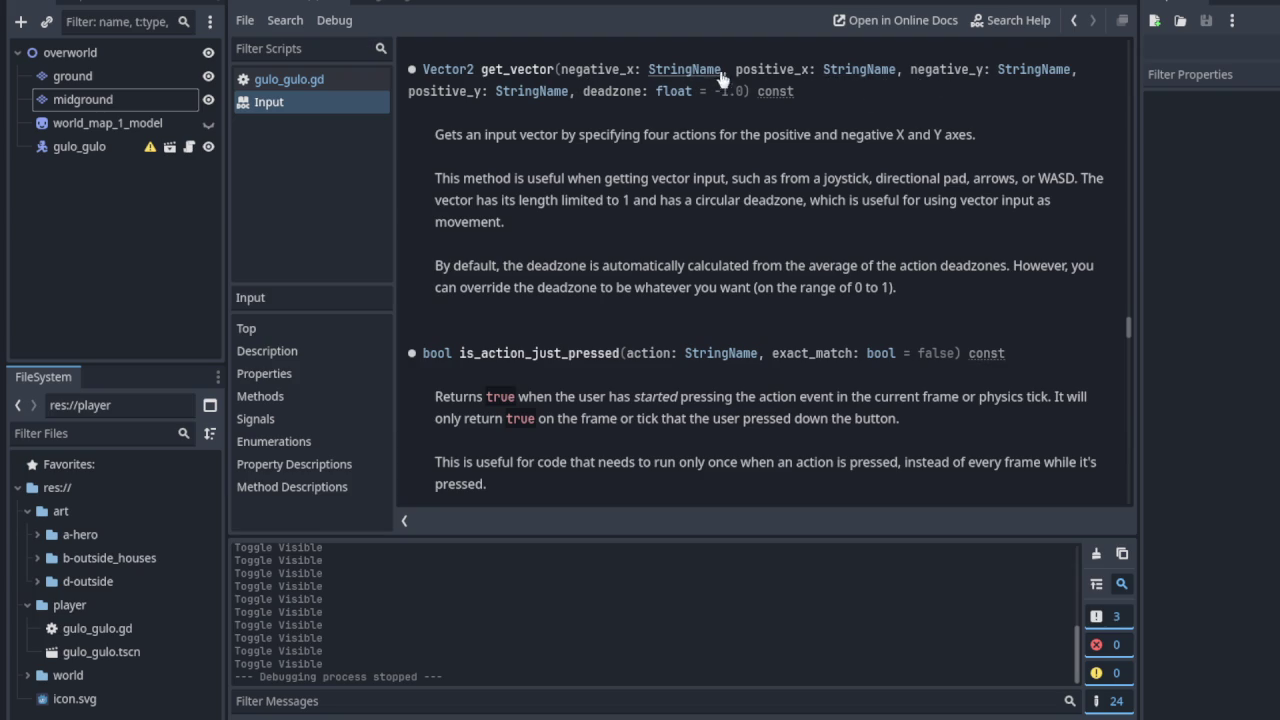
Highlight the negative_x, negative_y and positive_y parameters and description, then return to gulo_gulo.gd
double_click(617, 70)
left_click_drag(932, 70, 946, 70)
left_click_drag(445, 91, 481, 91)
mouse_move(451, 135)
left_mouse_down()
mouse_move(976, 135)
mouse_move(516, 178)
mouse_move(1036, 178)
mouse_move(642, 200)
mouse_move(1020, 200)
mouse_move(508, 222)
mouse_move(624, 266)
mouse_move(1020, 266)
mouse_move(590, 288)
mouse_move(904, 290)
left_mouse_up()
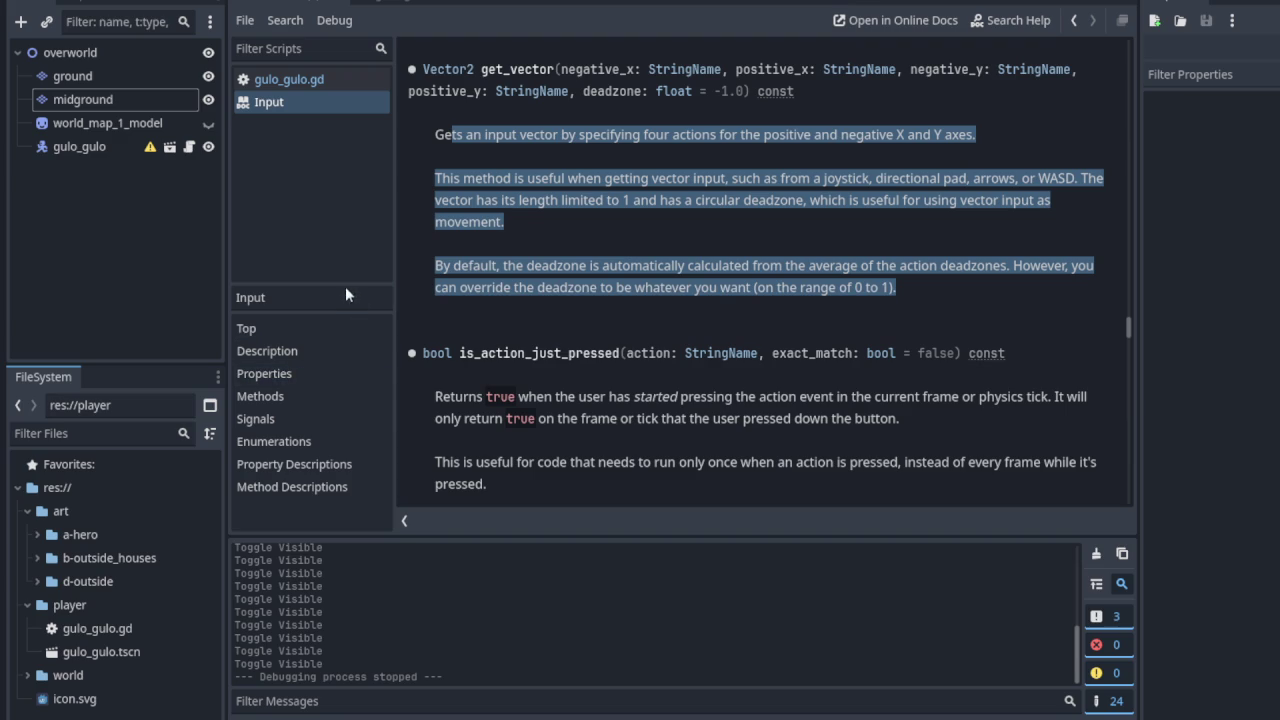
left_click(296, 88)
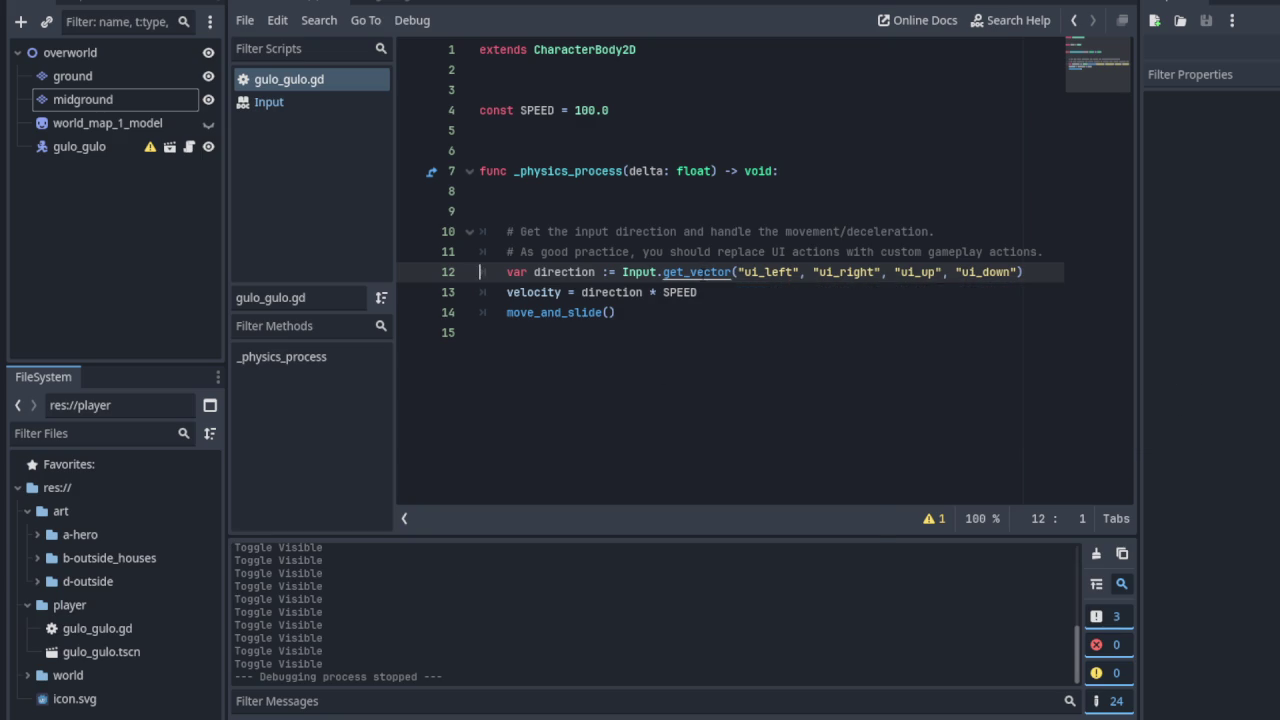
Reopen the get_vector help page and highlight how it builds an input vector
right_click(699, 277)
left_click(691, 278)
left_click(691, 274, "ctrl")
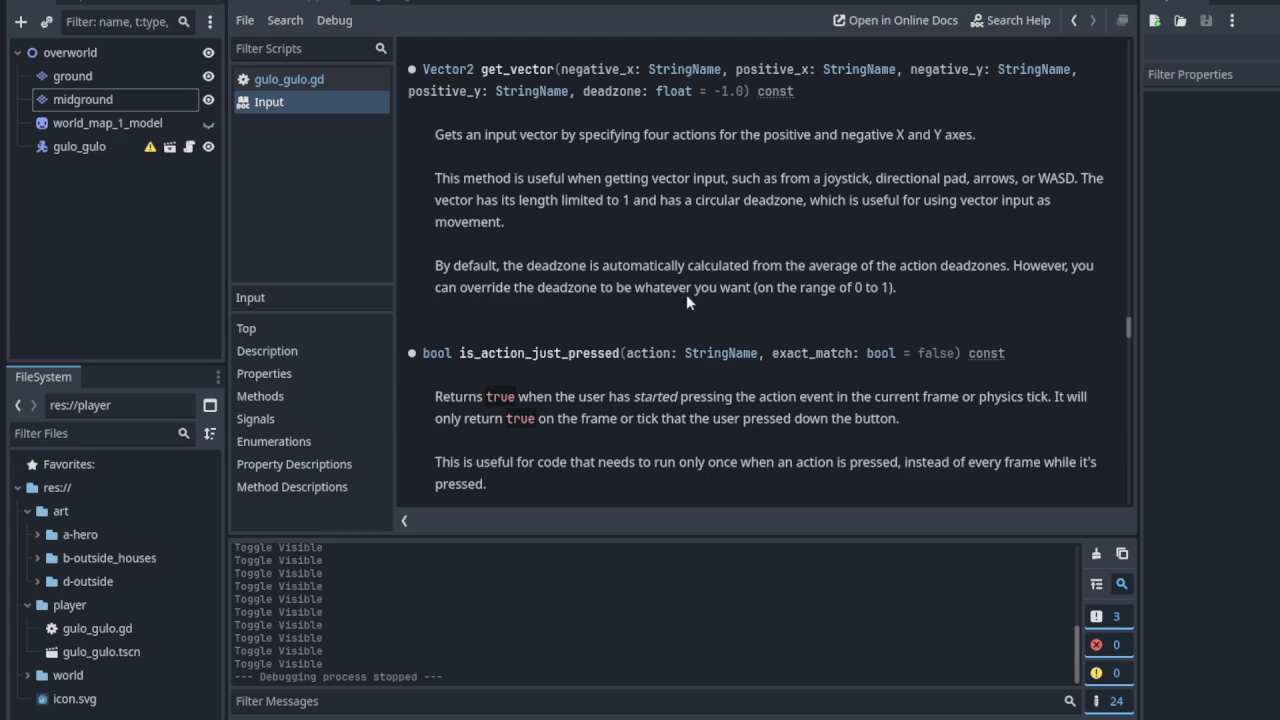
left_click_drag(470, 134, 976, 134)
left_click(681, 148)
Highlight the signature's negative_x, positive_x, negative_y, positive_y and deadzone parameters
mouse_move(498, 69)
left_mouse_down()
mouse_move(810, 91)
mouse_move(1075, 72)
mouse_move(692, 91)
mouse_move(818, 90)
left_mouse_up()
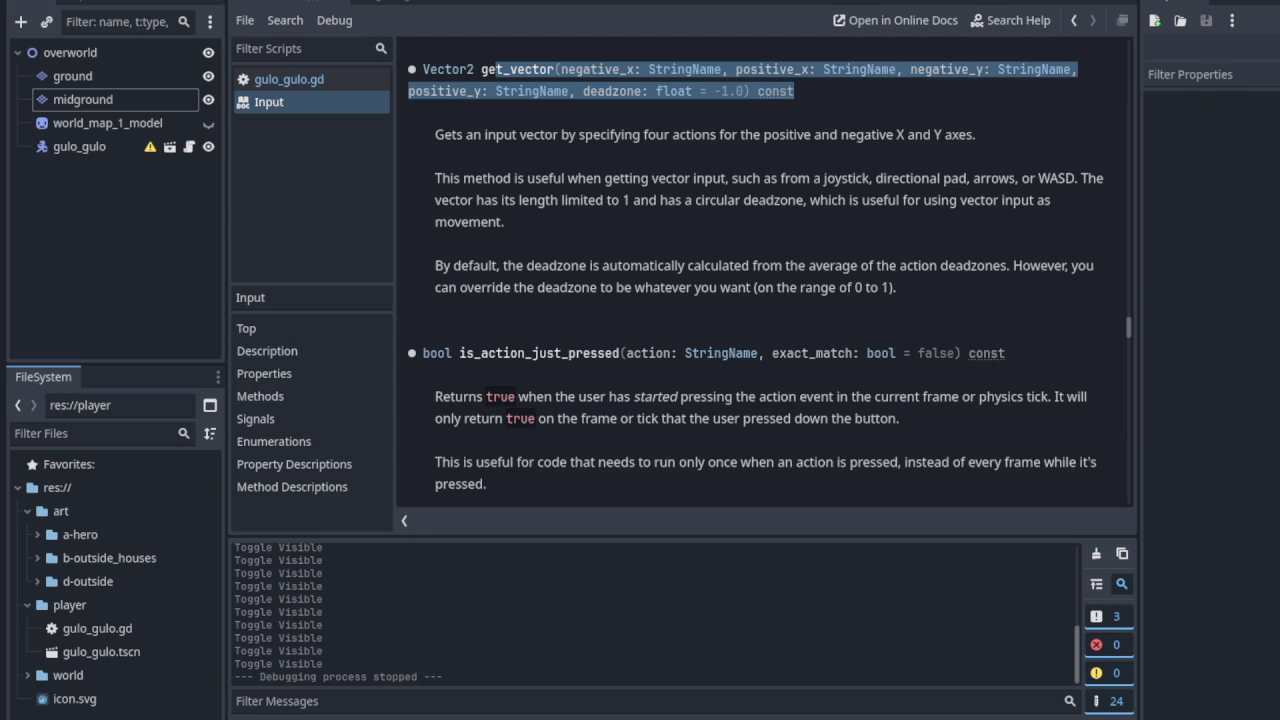
left_click(668, 181)
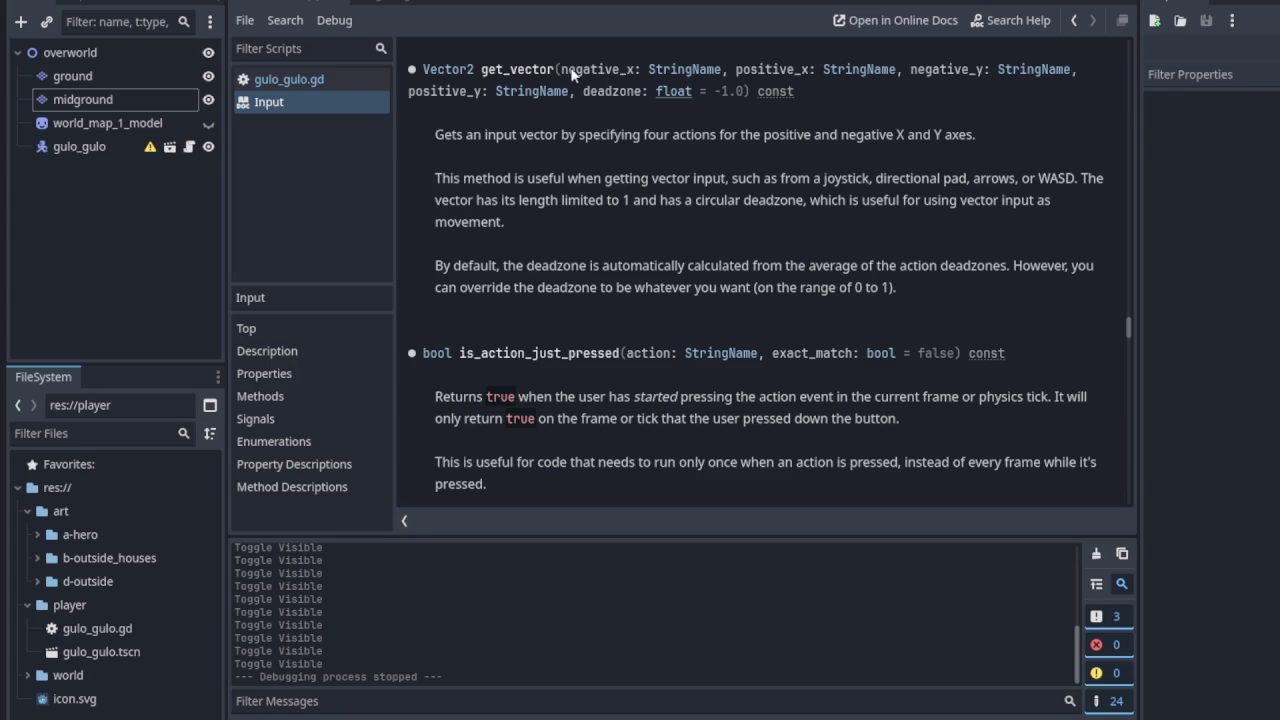
left_click_drag(564, 69, 634, 69)
left_click_drag(738, 69, 816, 72)
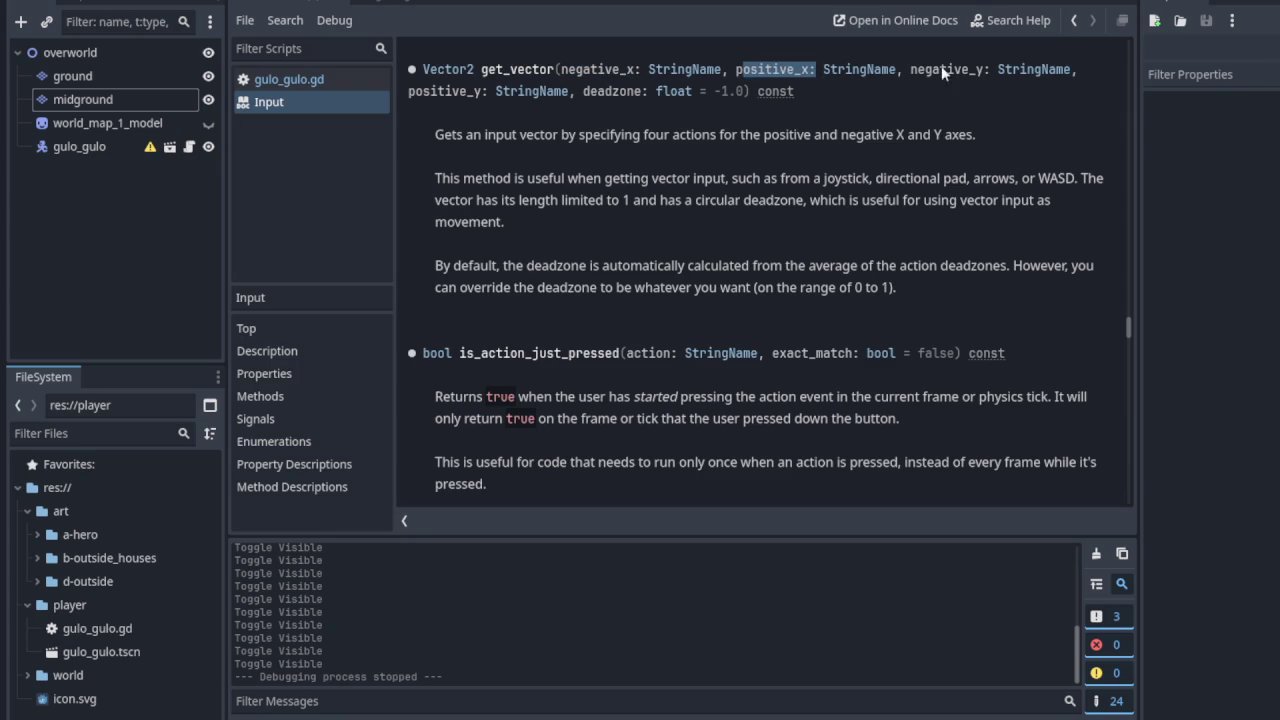
left_click_drag(911, 69, 975, 69)
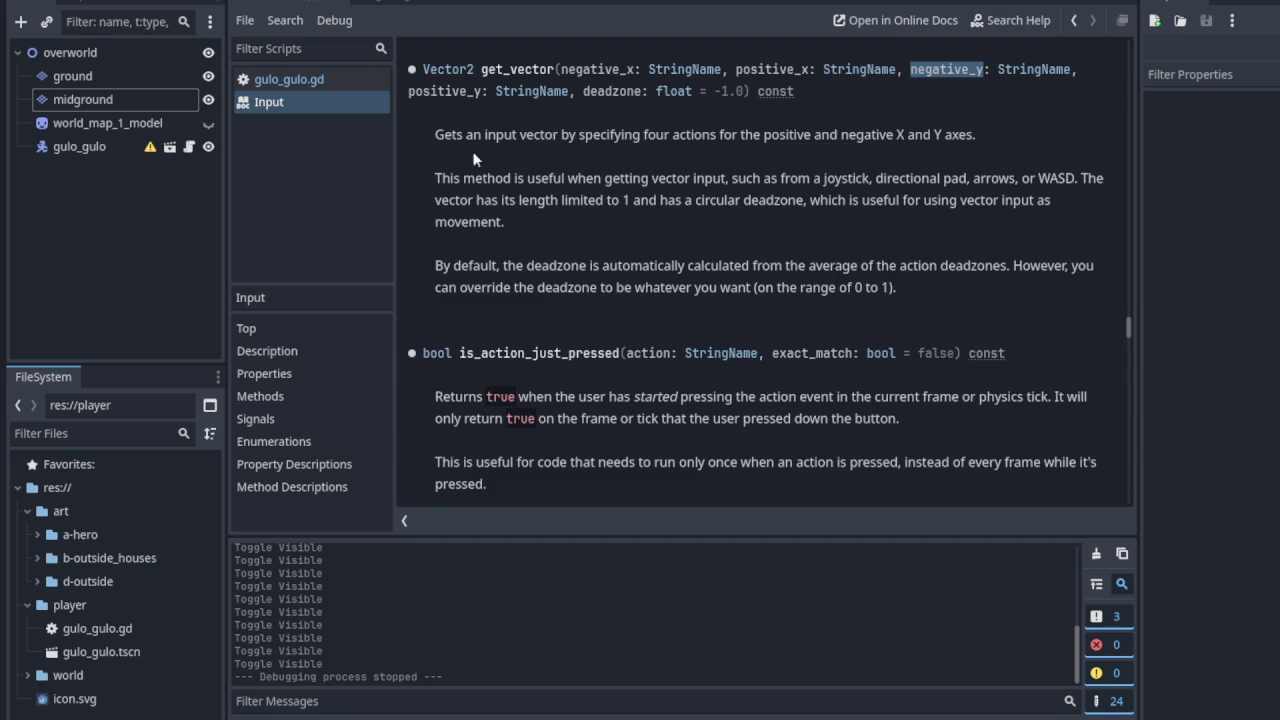
left_click_drag(409, 91, 483, 91)
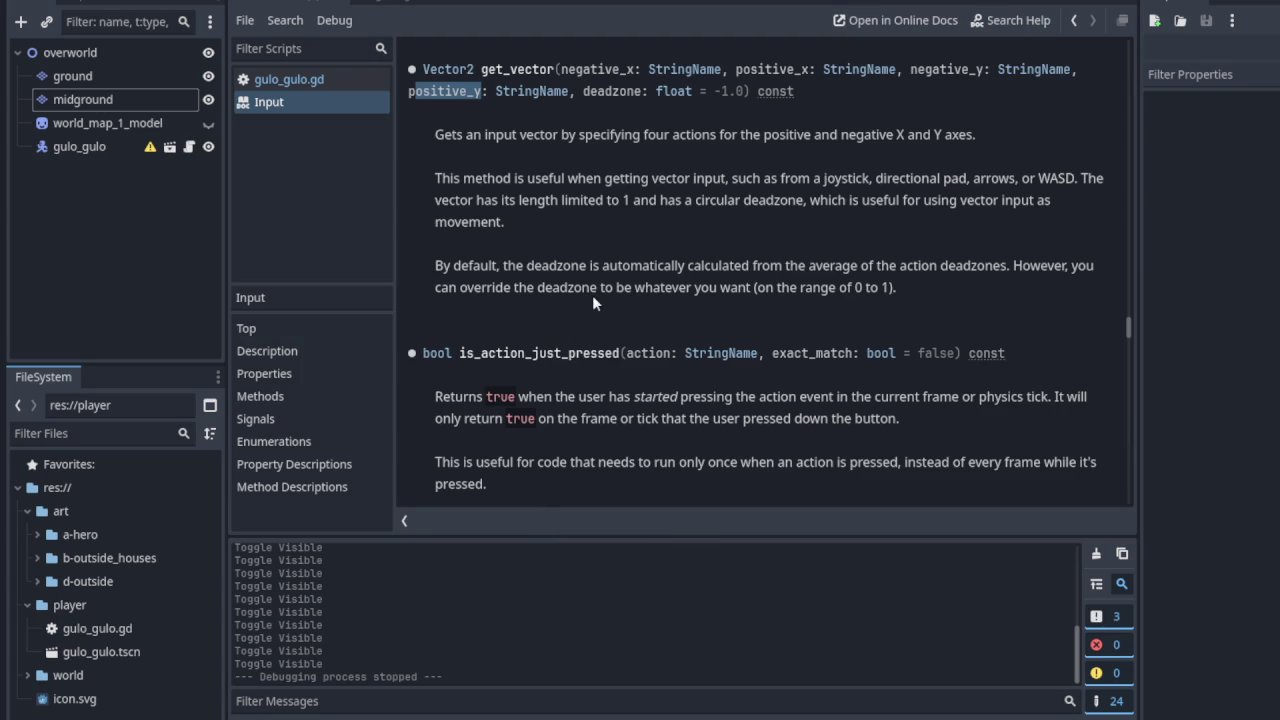
double_click(597, 90)
Highlight the deadzone-override explanation, then switch back to gulo_gulo.gd
left_click_drag(657, 288, 861, 266)
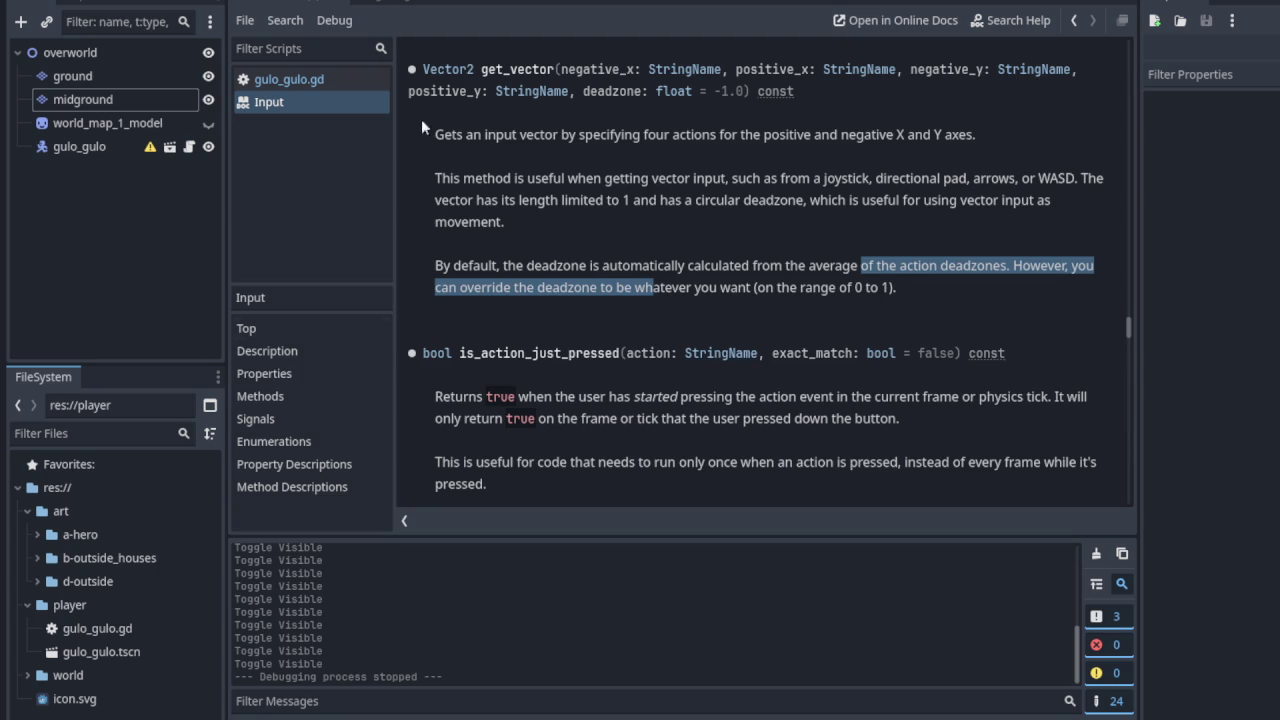
left_click(283, 81)
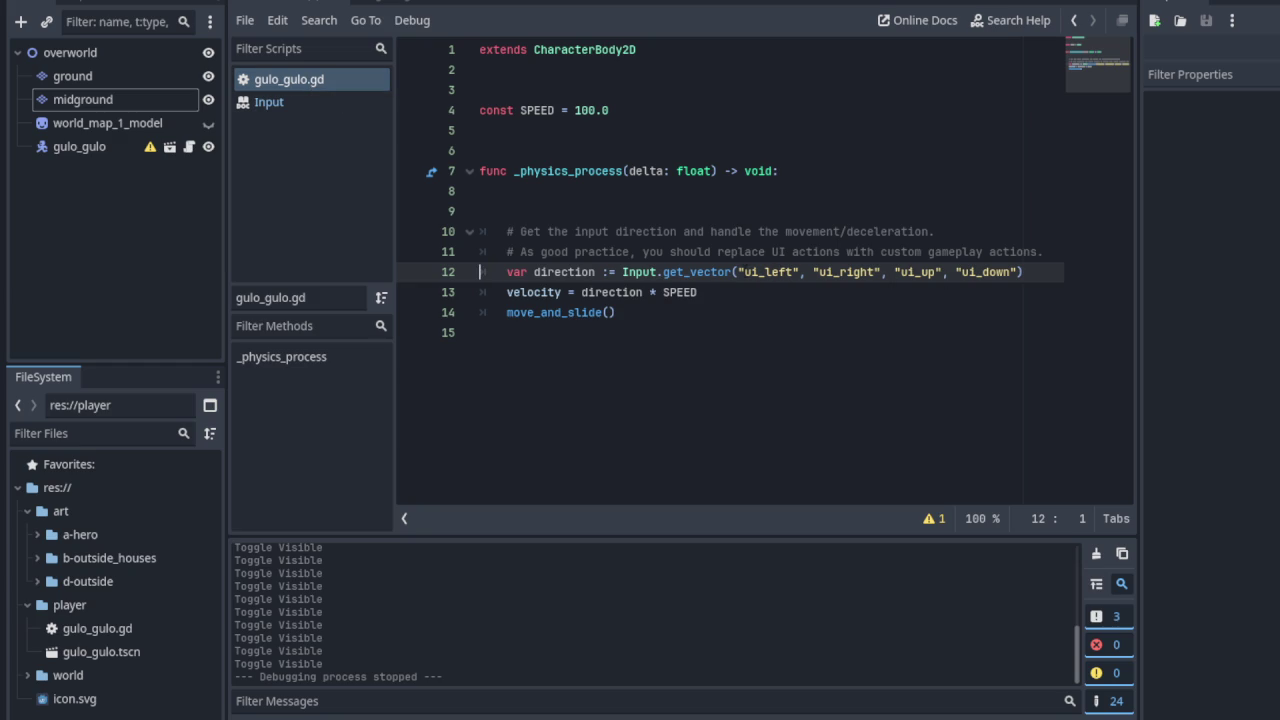
Open get_vector's help twice from line 12, highlighting its parameter names, then return to gulo_gulo.gd
left_click_drag(744, 272, 794, 272)
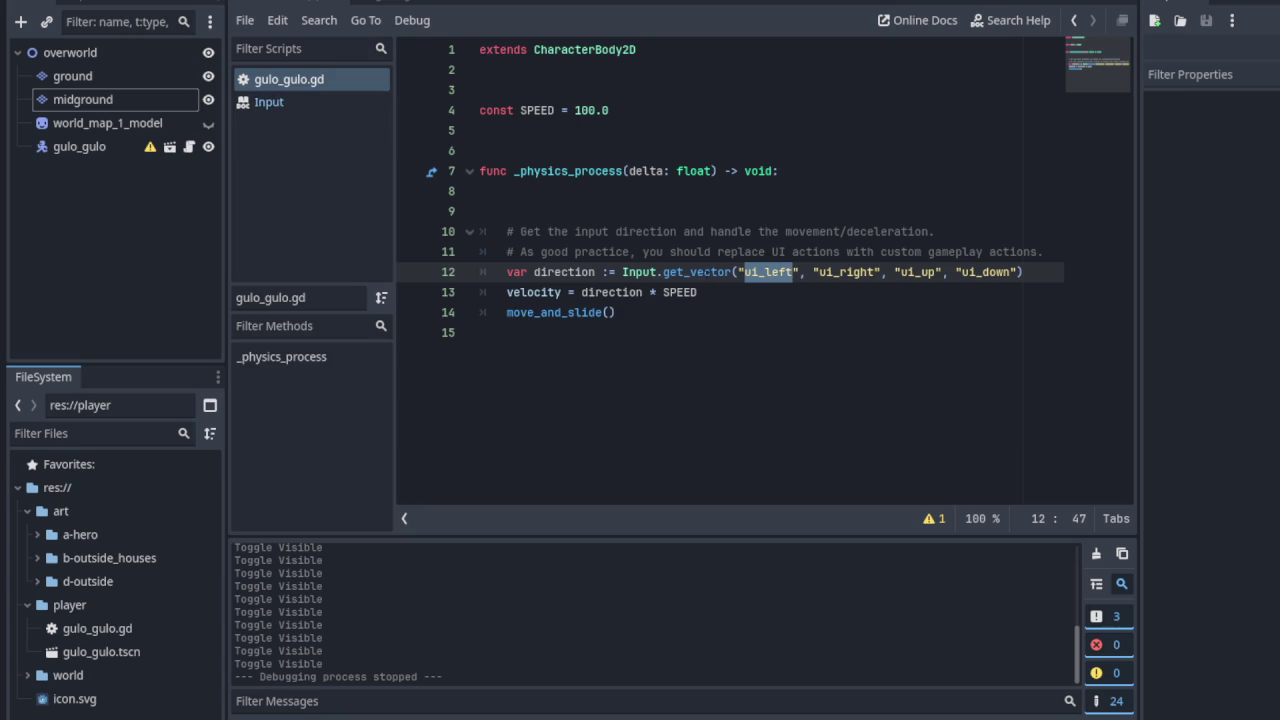
left_click(705, 276, "ctrl")
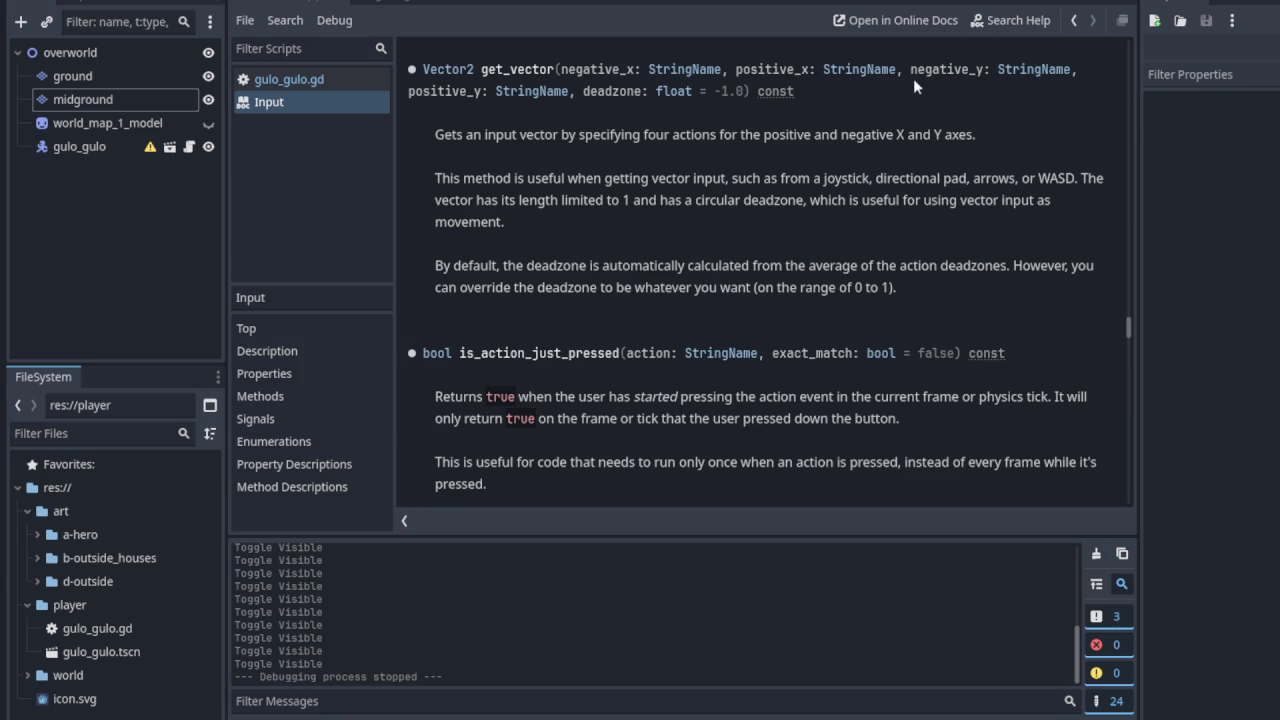
left_click_drag(924, 70, 990, 70)
left_click(315, 82)
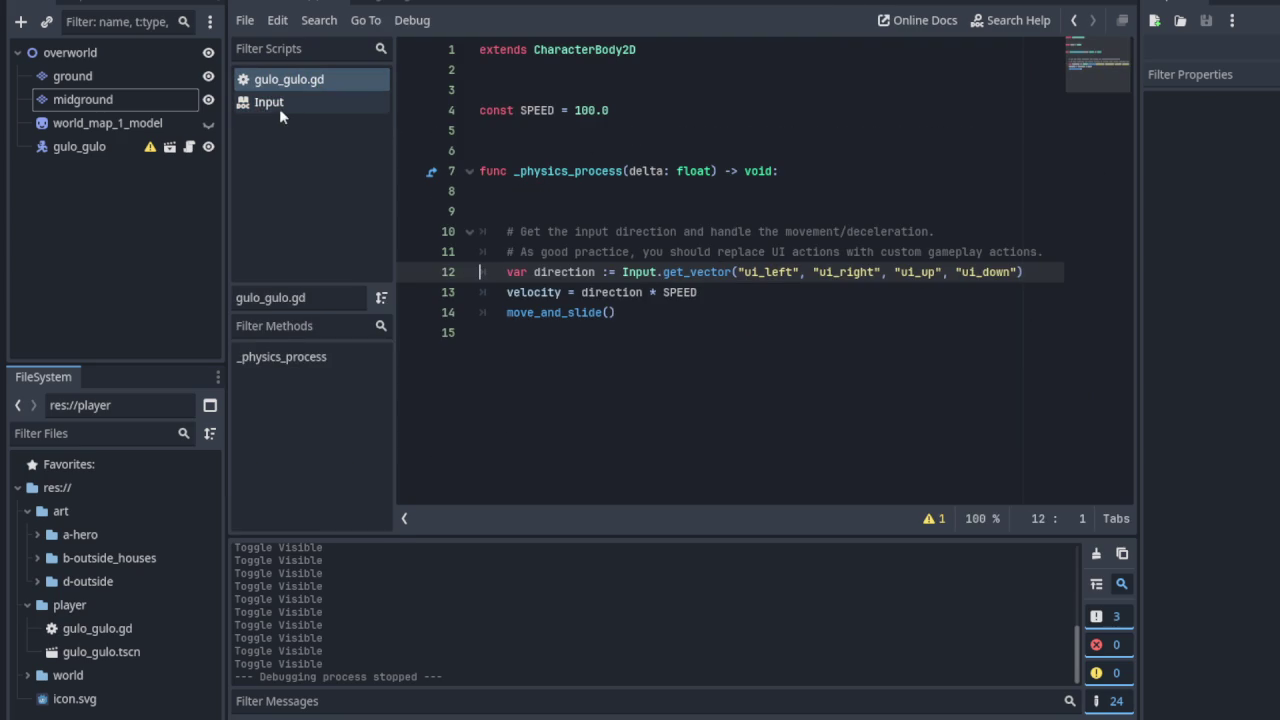
left_click(705, 277, "ctrl")
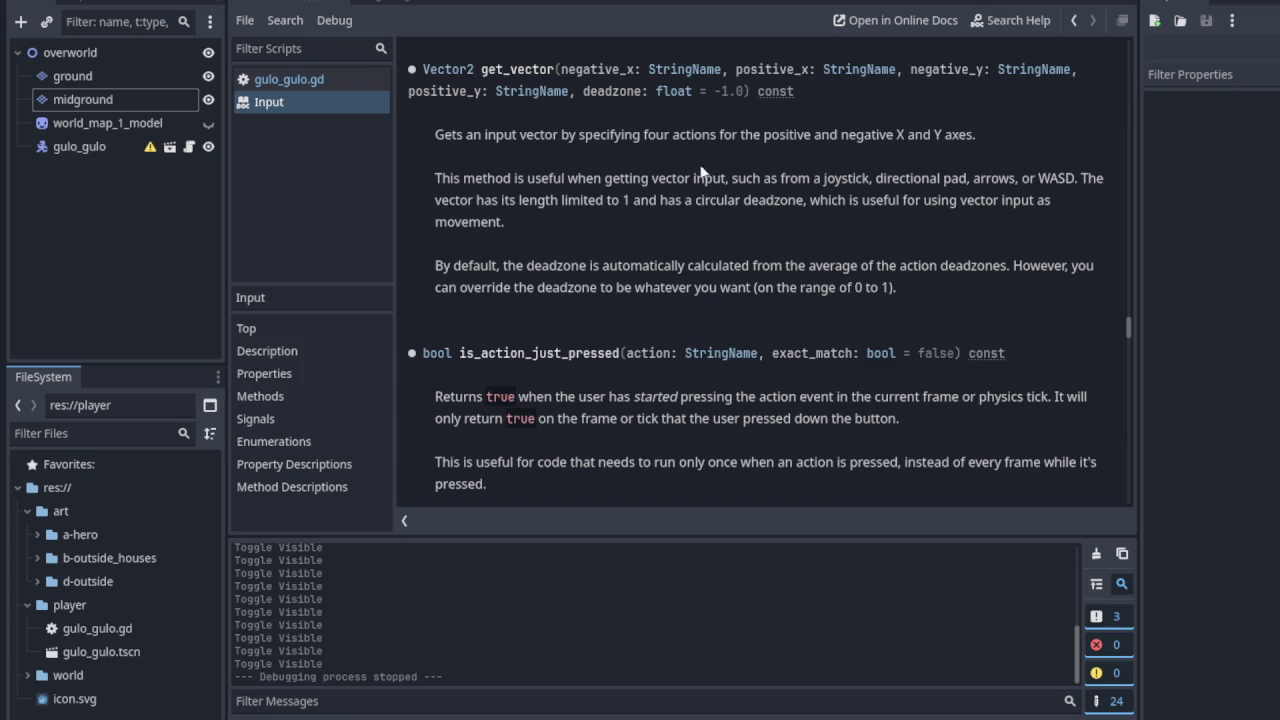
mouse_move(626, 69)
left_mouse_down()
mouse_move(1013, 69)
mouse_move(794, 91)
mouse_move(583, 91)
left_mouse_up()
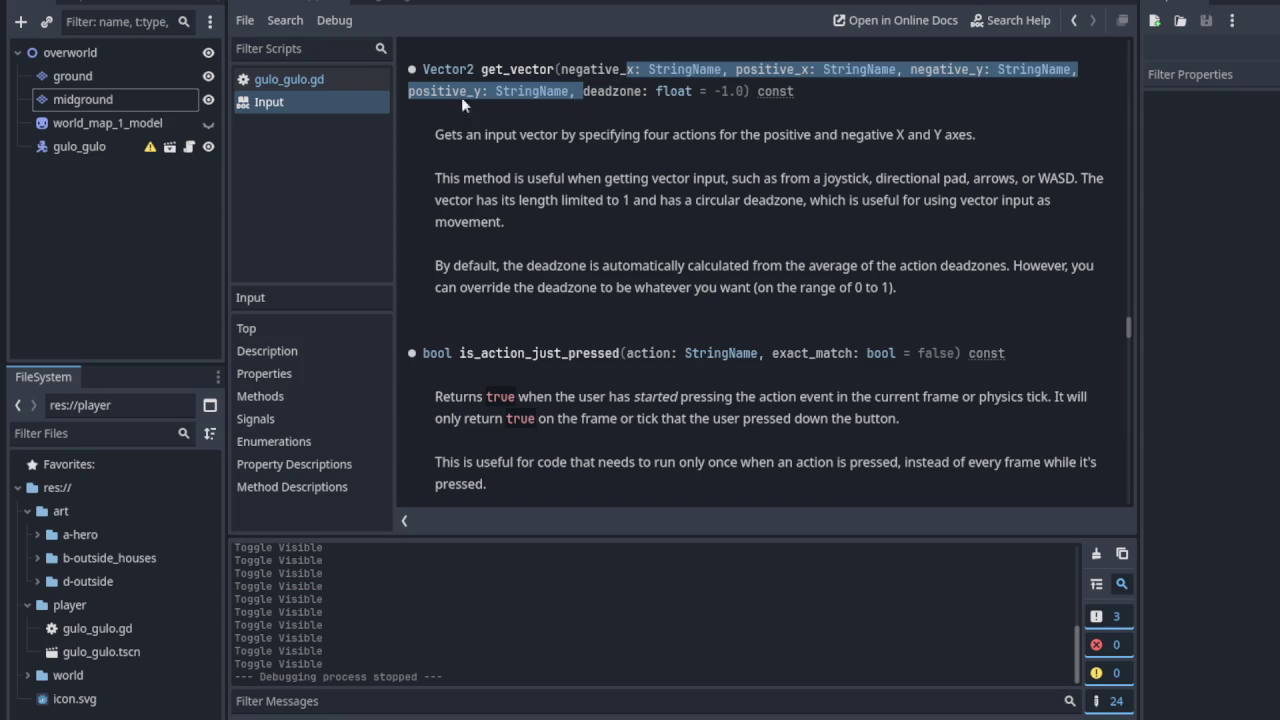
left_click(337, 79)
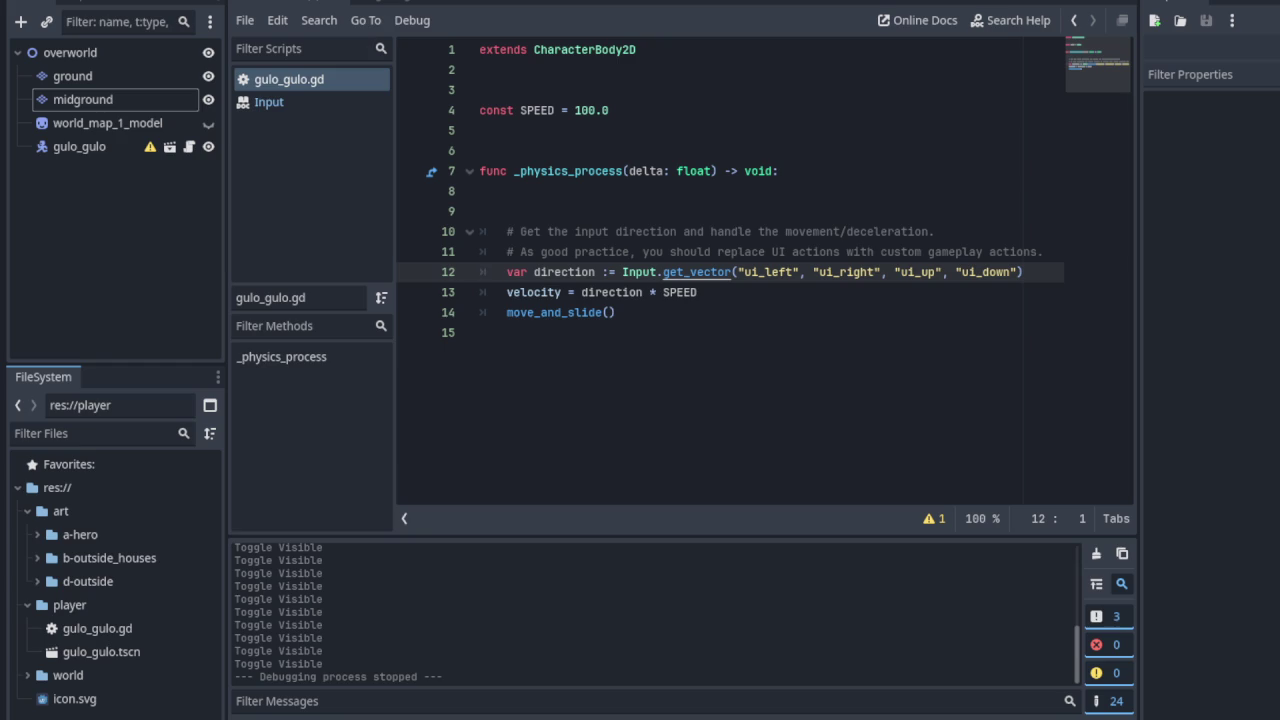
Change get_vector's third argument to "ui_down" and fourth to "ui_up", then save
left_click(936, 272)
key("BackSpace")
key("BackSpace")
type("down")
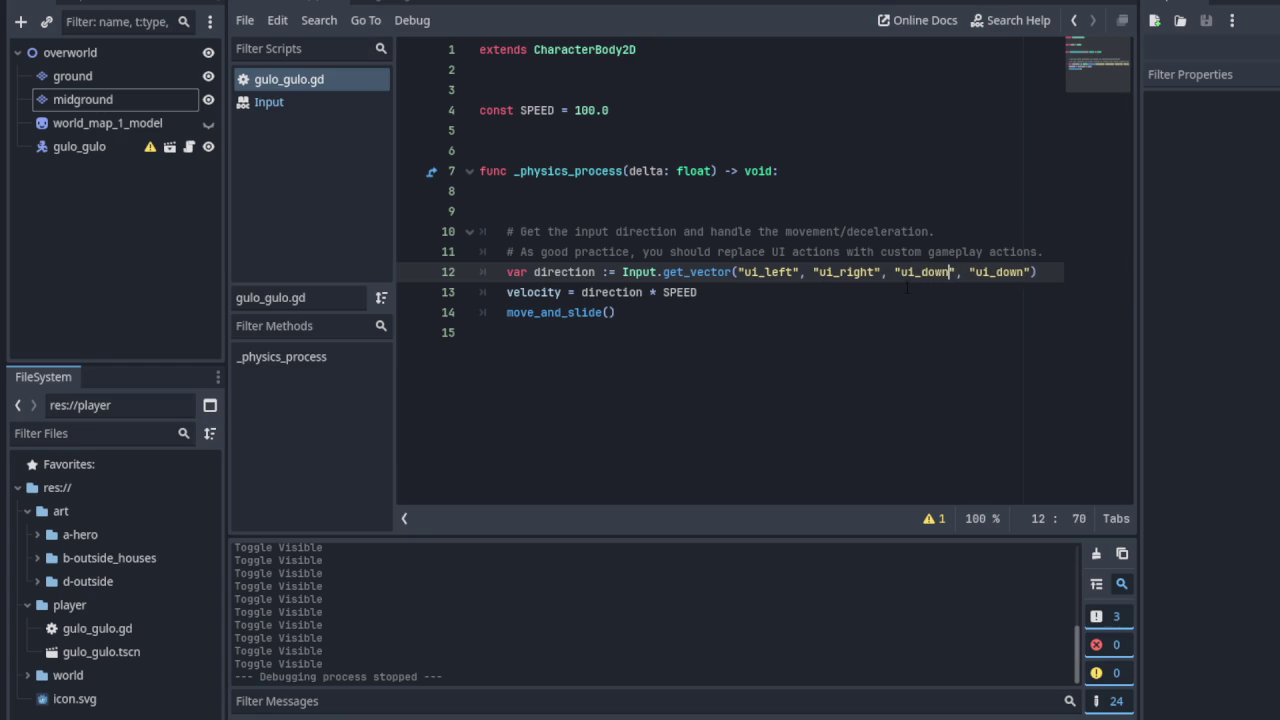
left_click(1024, 272)
key("BackSpace")
key("BackSpace")
key("BackSpace")
type("up")
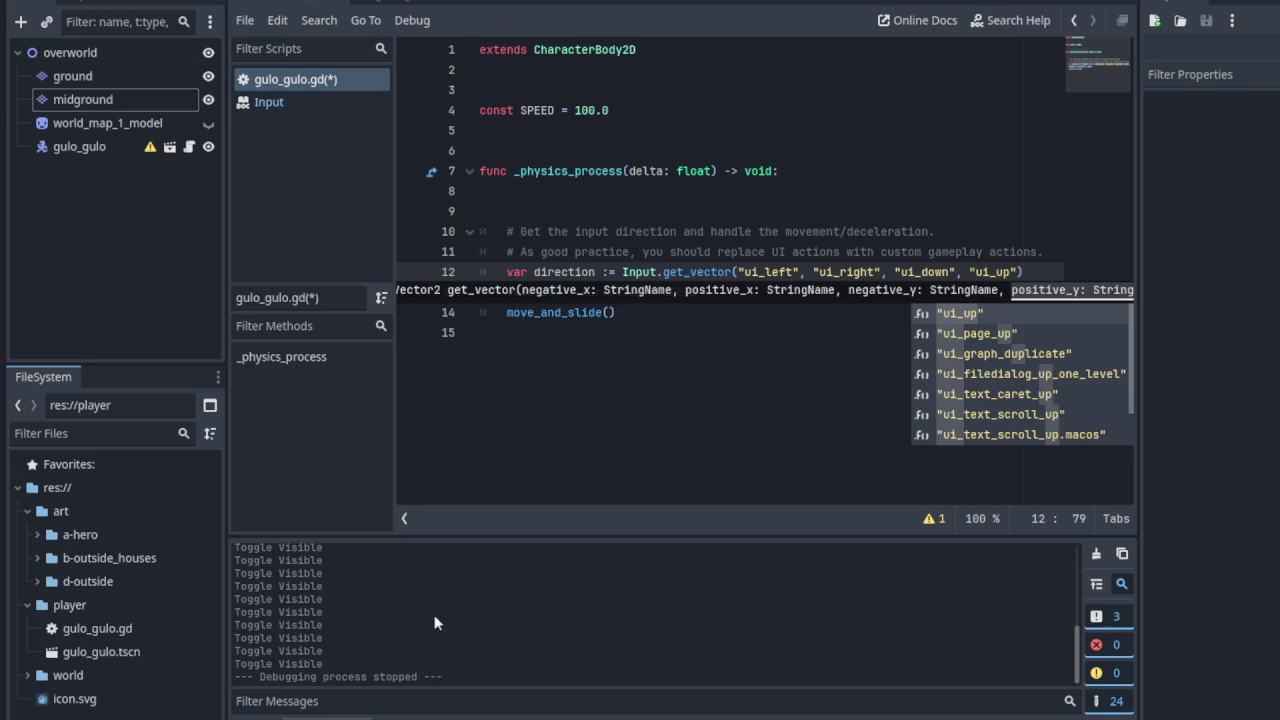
key("ctrl+s")
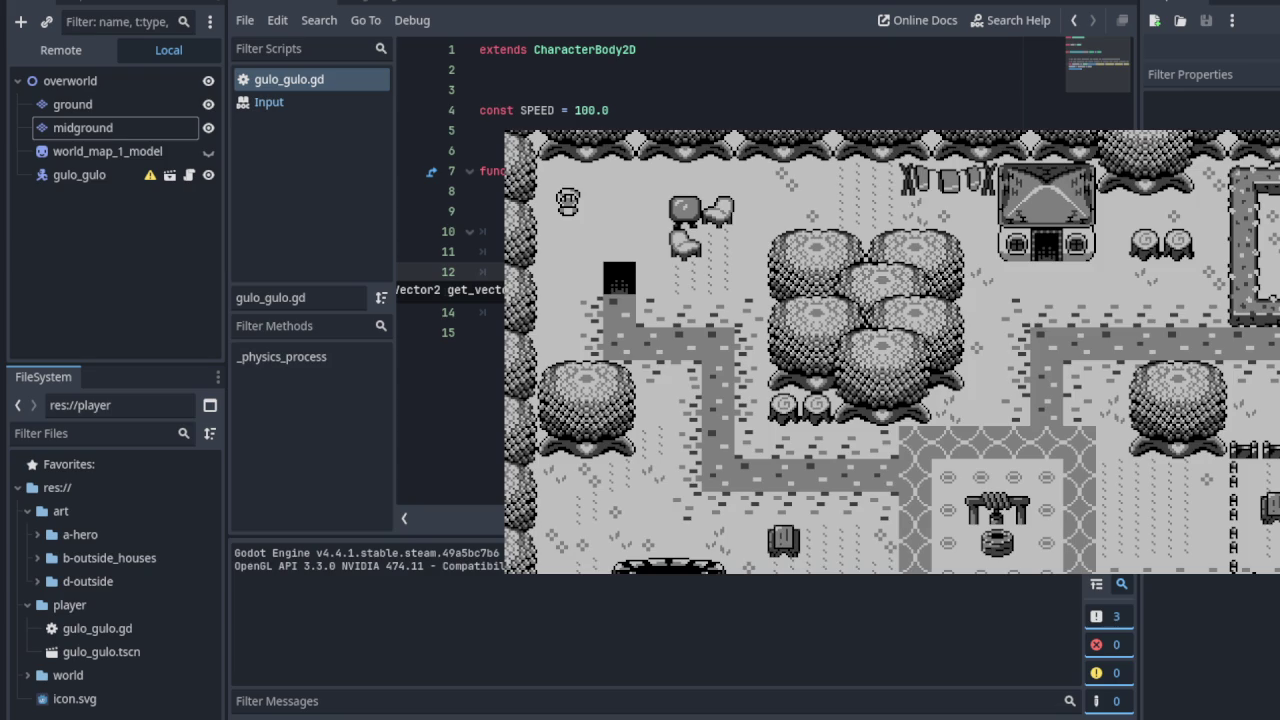
Walk the character up, down, right and left around the overworld, then stop the game
key("Up")
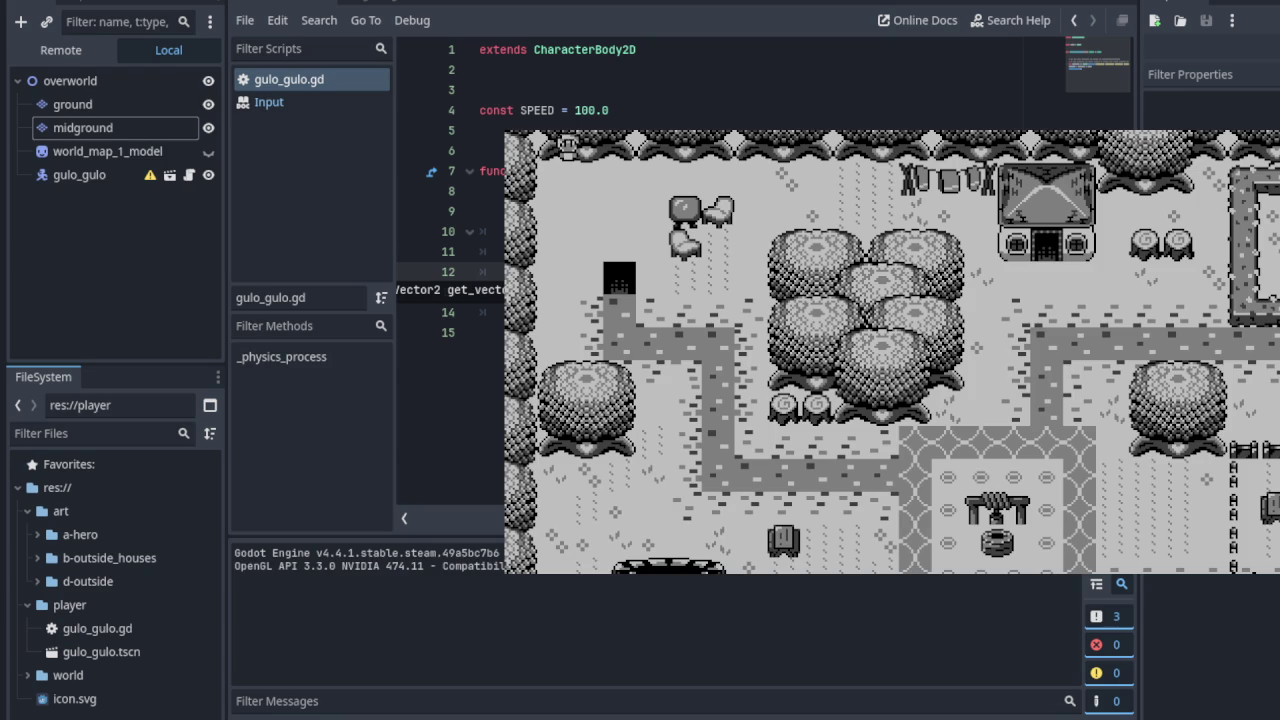
key("Down")
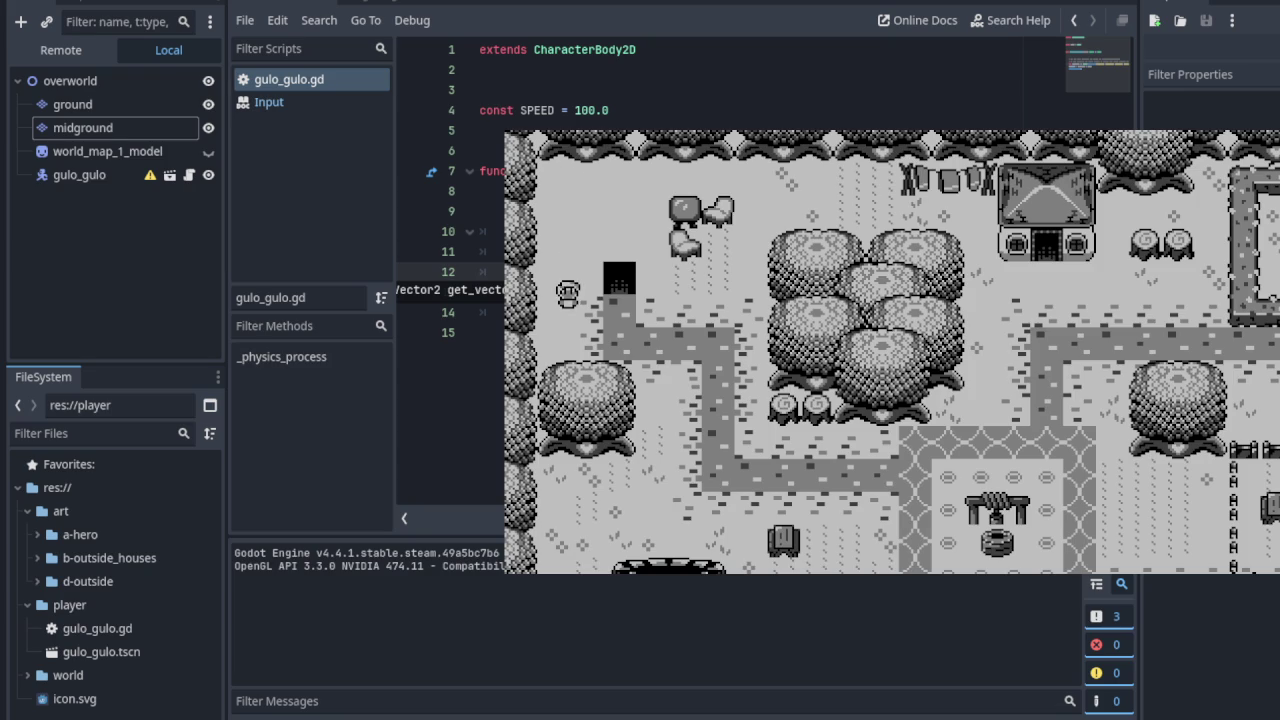
key("Up")
key("Down")
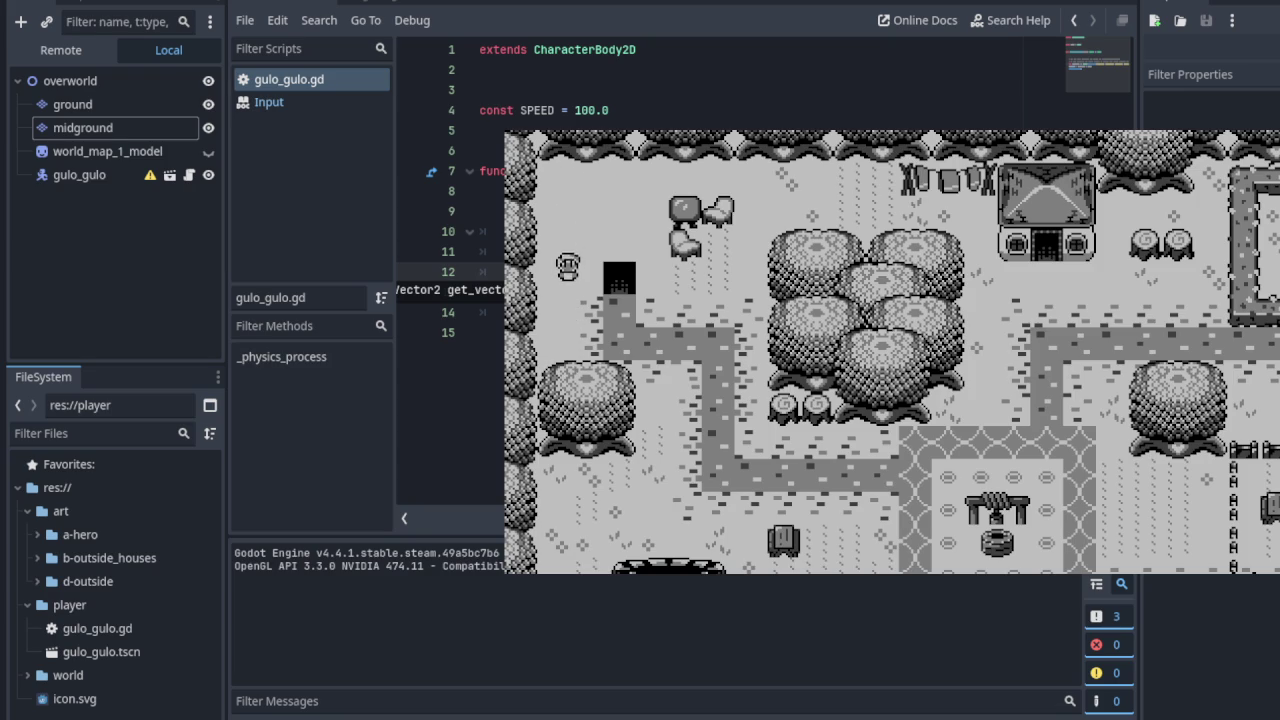
key("Up")
key("Down")
key("Up")
key("Down")
key("Right")
key("Right")
key("Left")
key("Up")
key("Down")
key("Down")
key("Up")
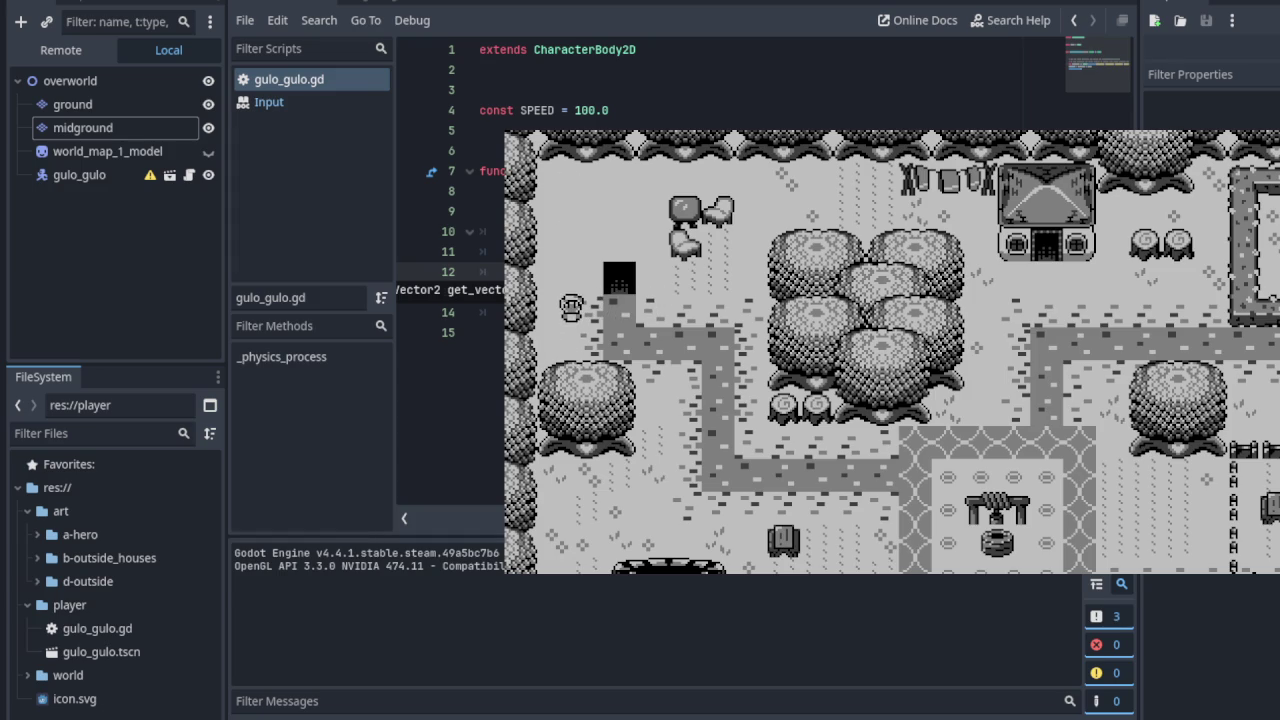
key("F8")
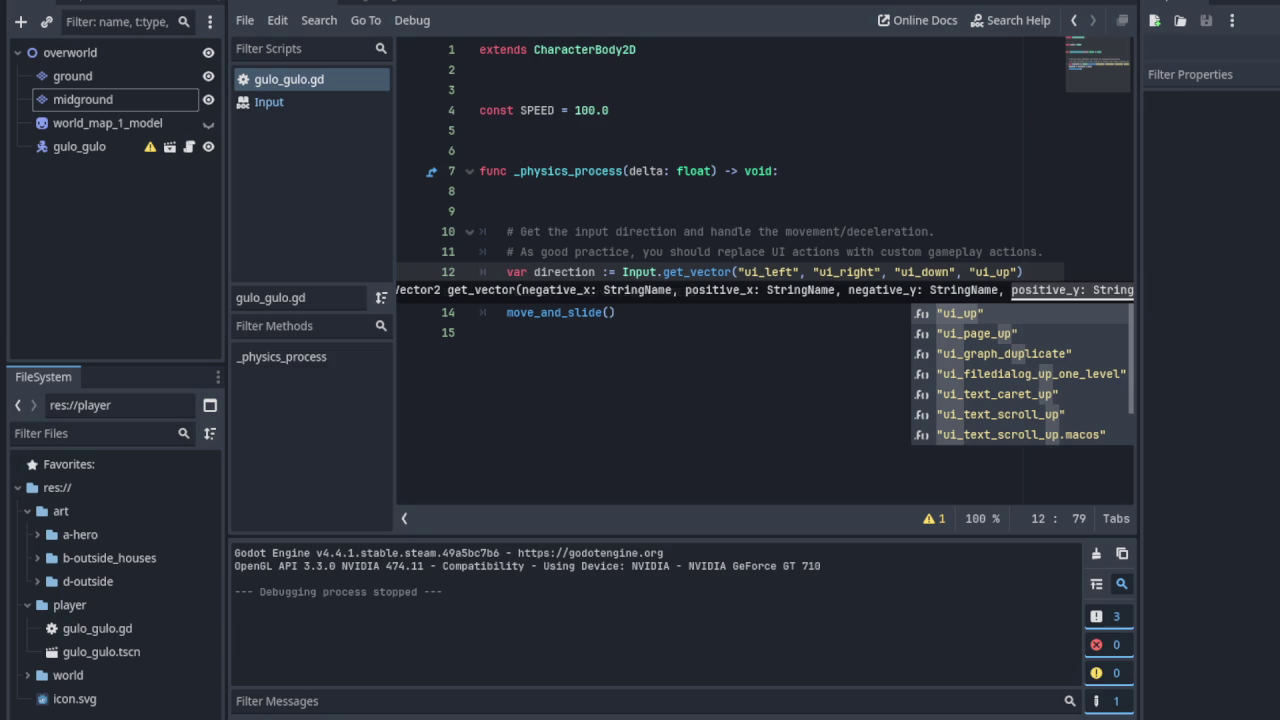
Set the last arguments back to "ui_up", "ui_down", save, and open the gulo_gulo scene
key("BackSpace")
key("BackSpace")
type("down")
key("Left")
key("Left")
key("Left")
key("BackSpace")
key("BackSpace")
key("BackSpace")
type("up")
key("ctrl+s")
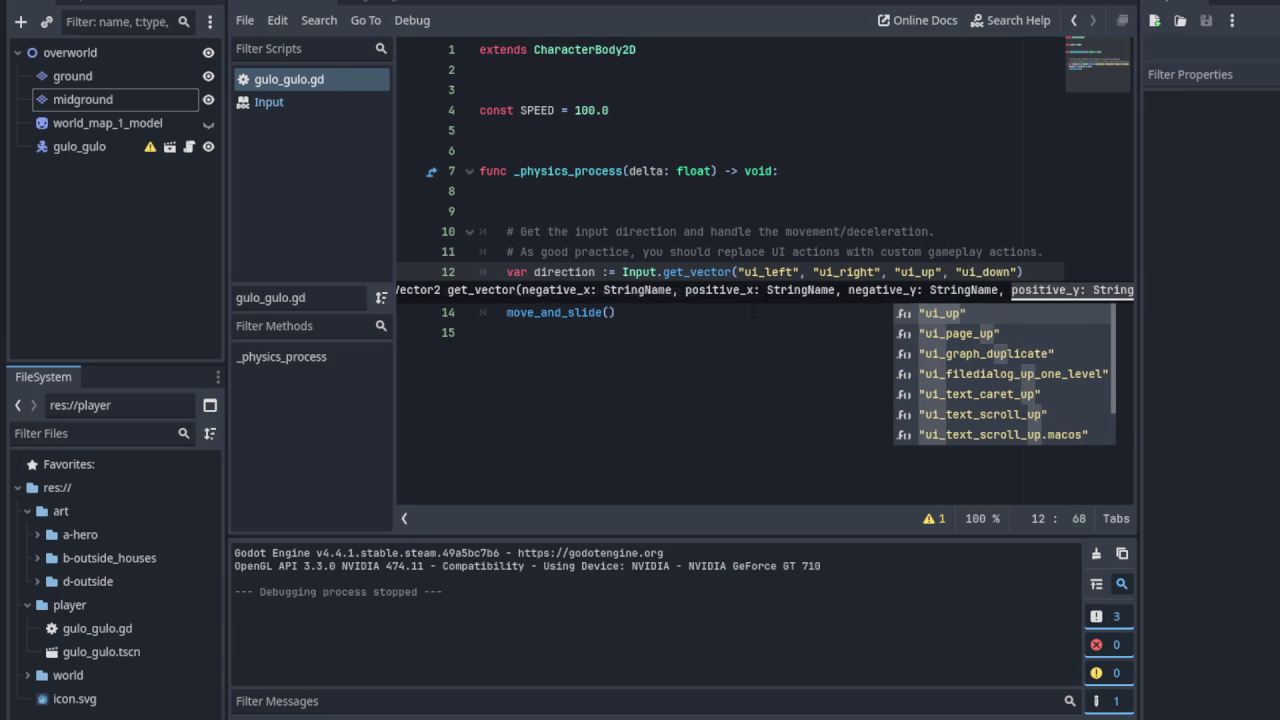
left_click(752, 313)
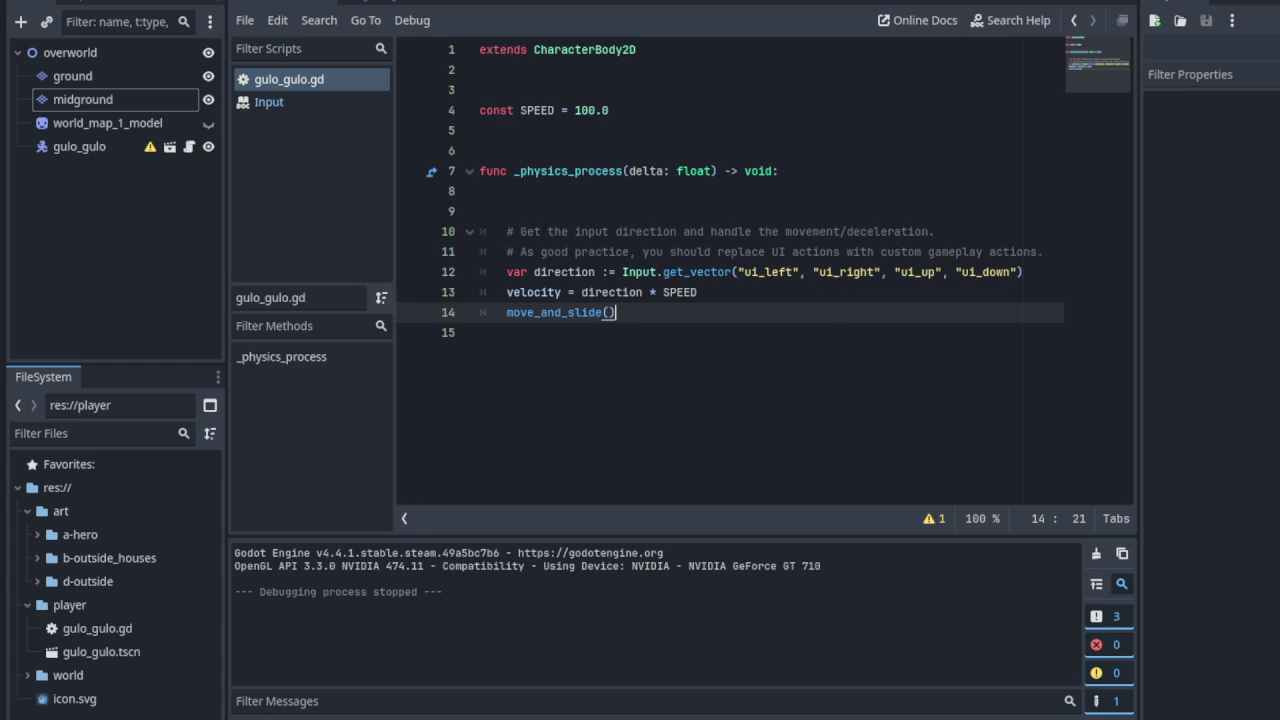
left_click(404, 3)
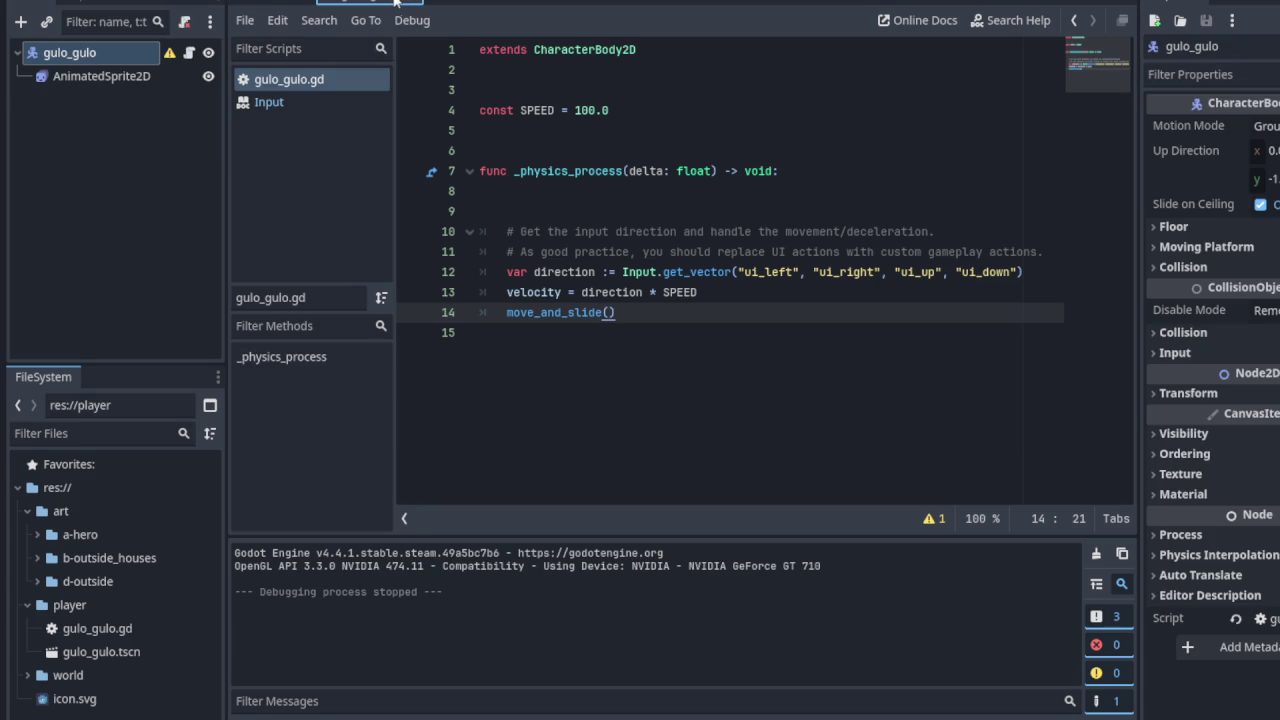
left_click(282, 3)
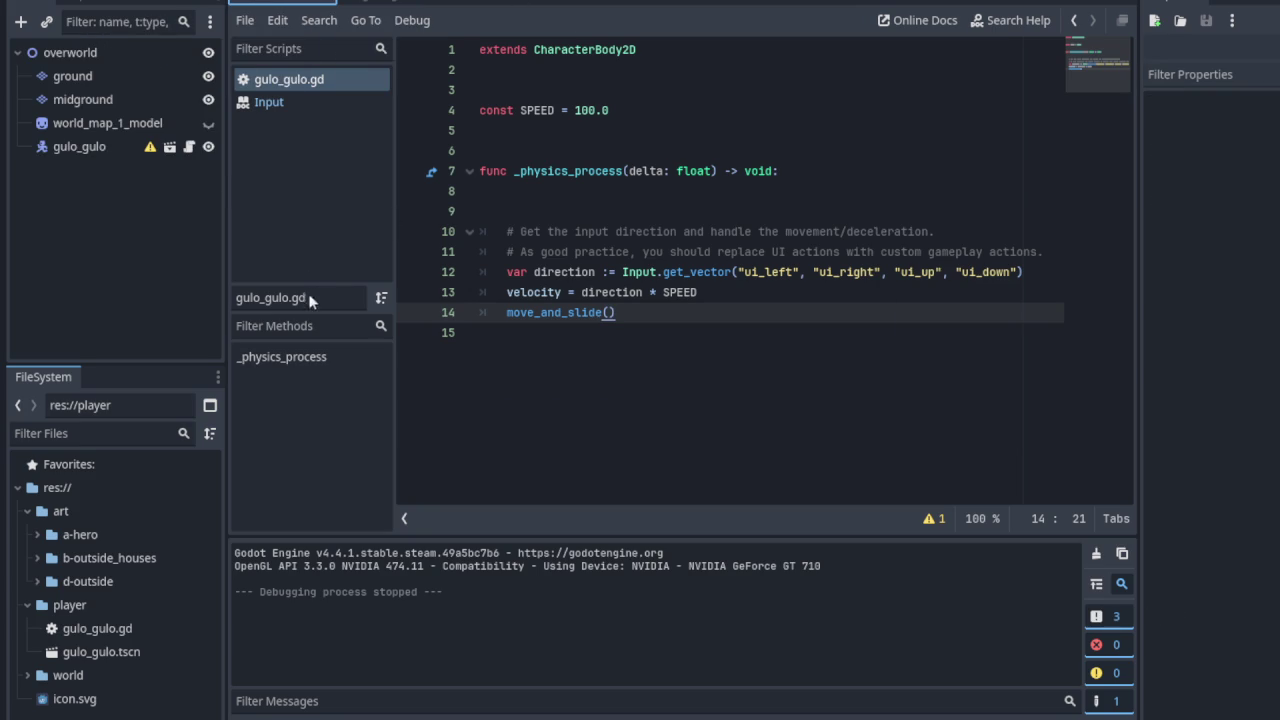
left_click(381, 2)
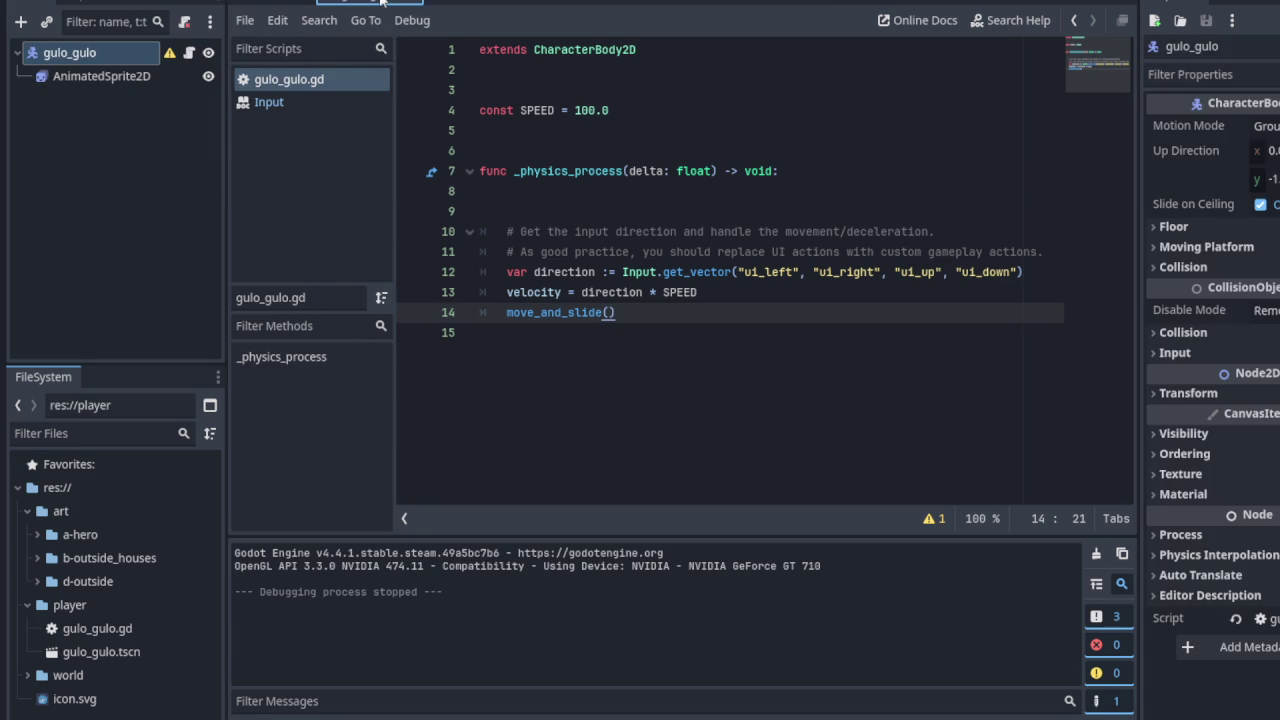
left_click(283, 3)
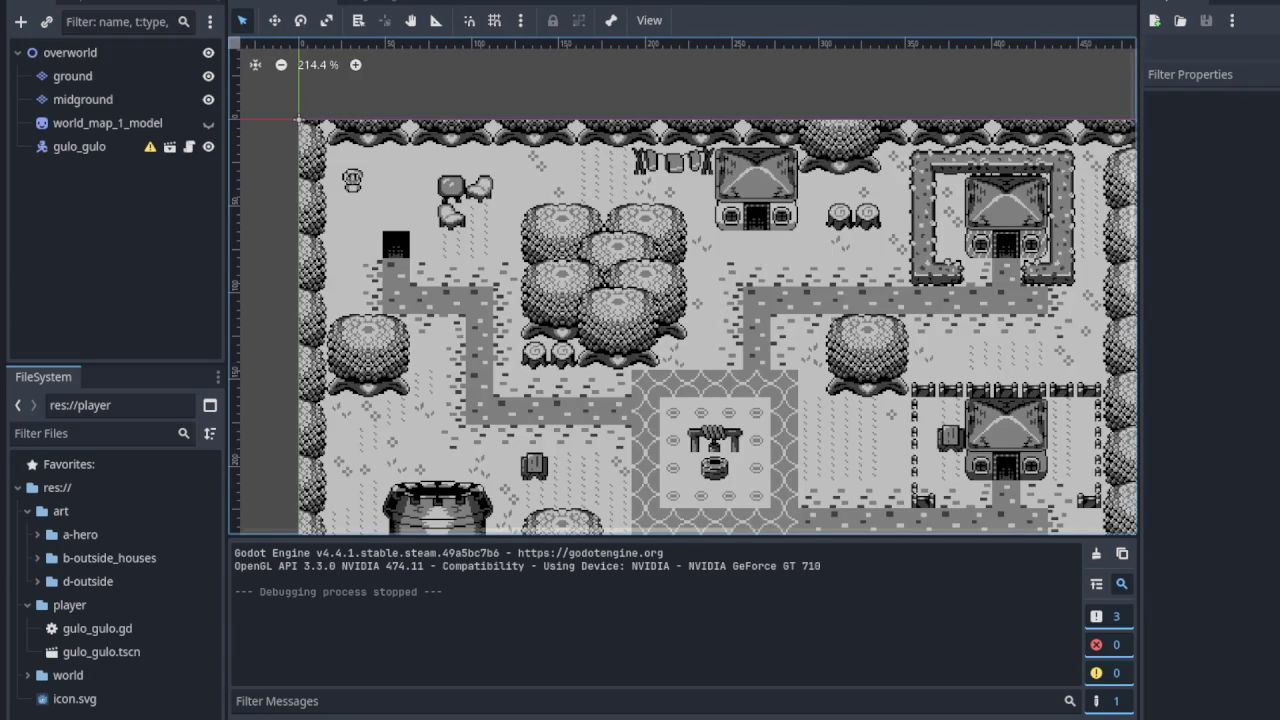
key("ctrl+F3")
left_click(528, 271)
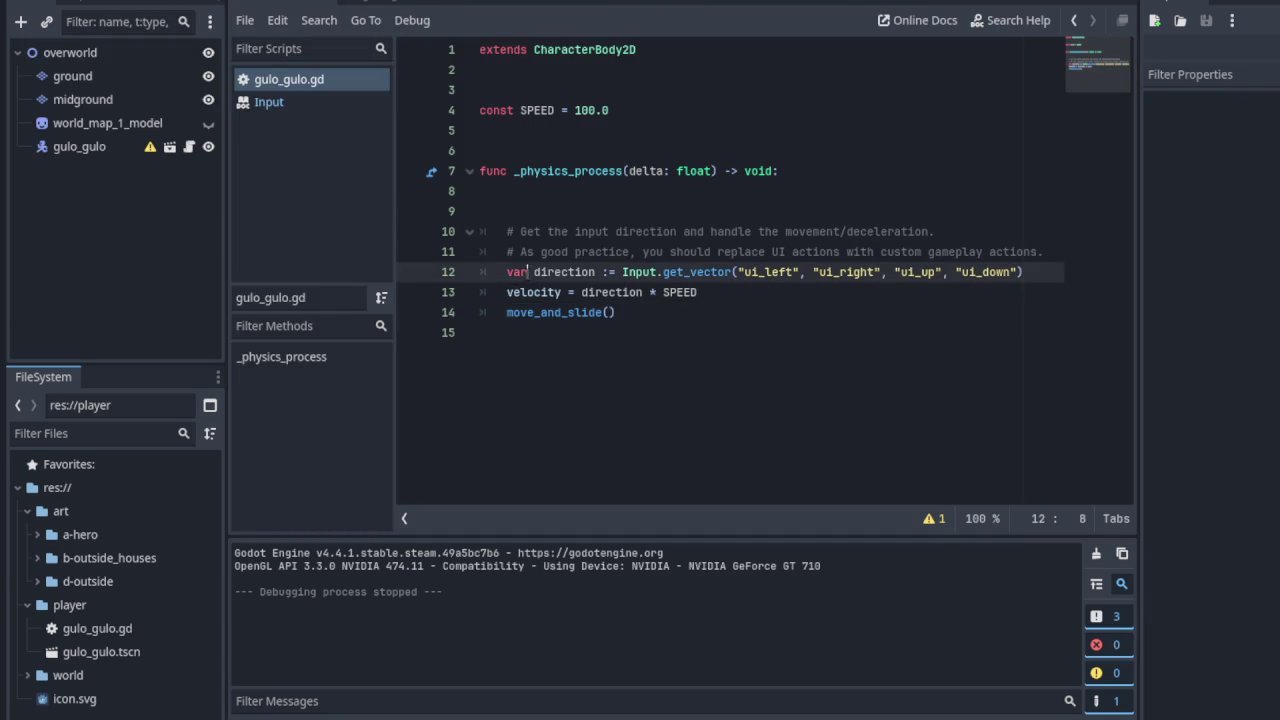
left_click(528, 292)
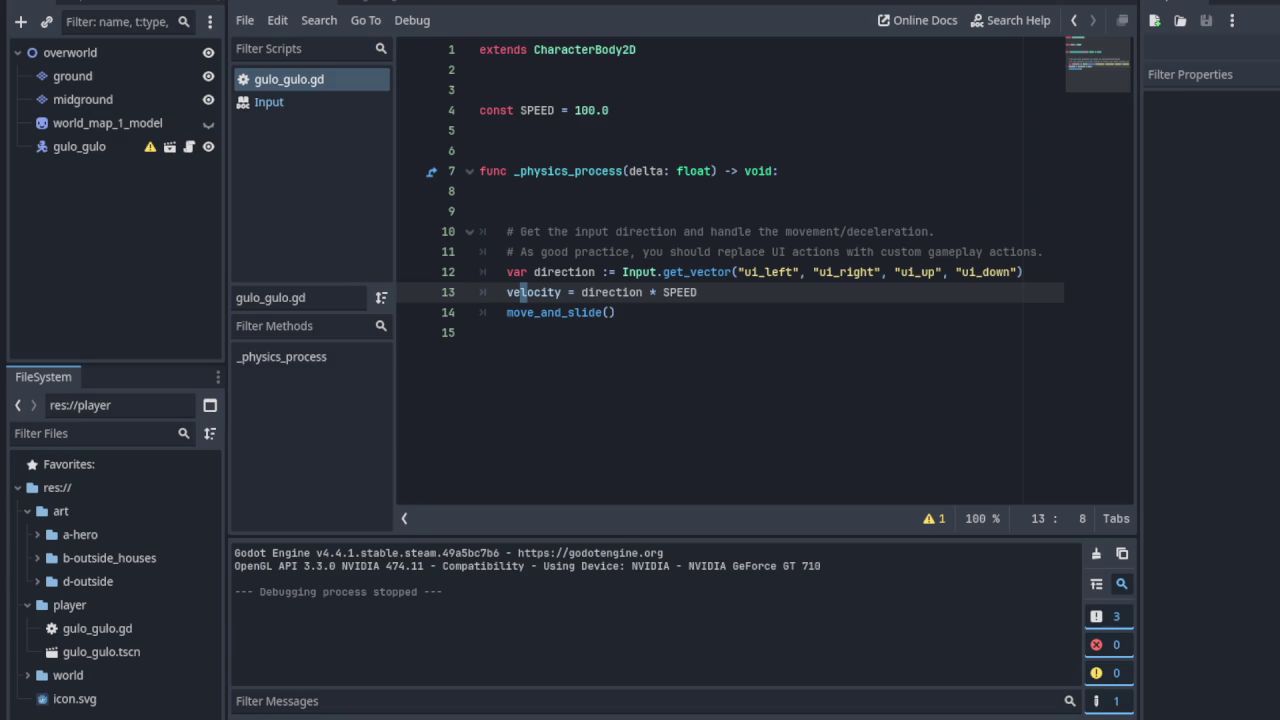
left_click(644, 325)
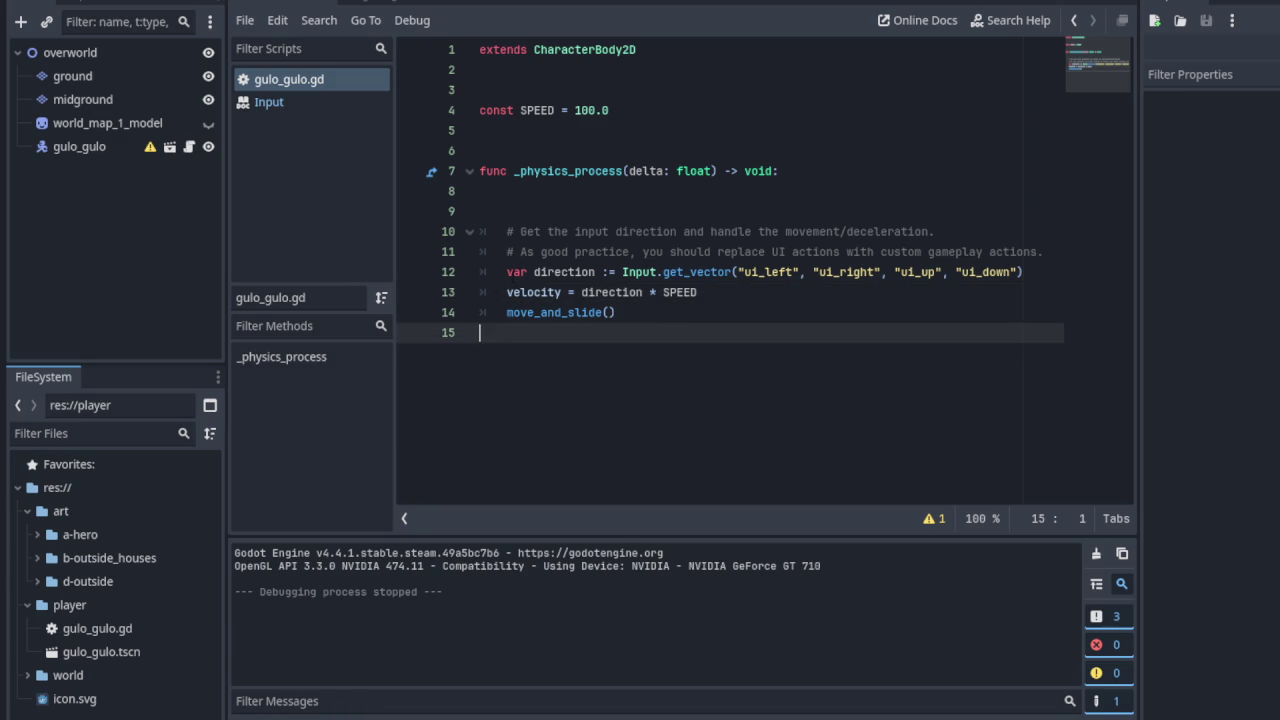
left_click(547, 292)
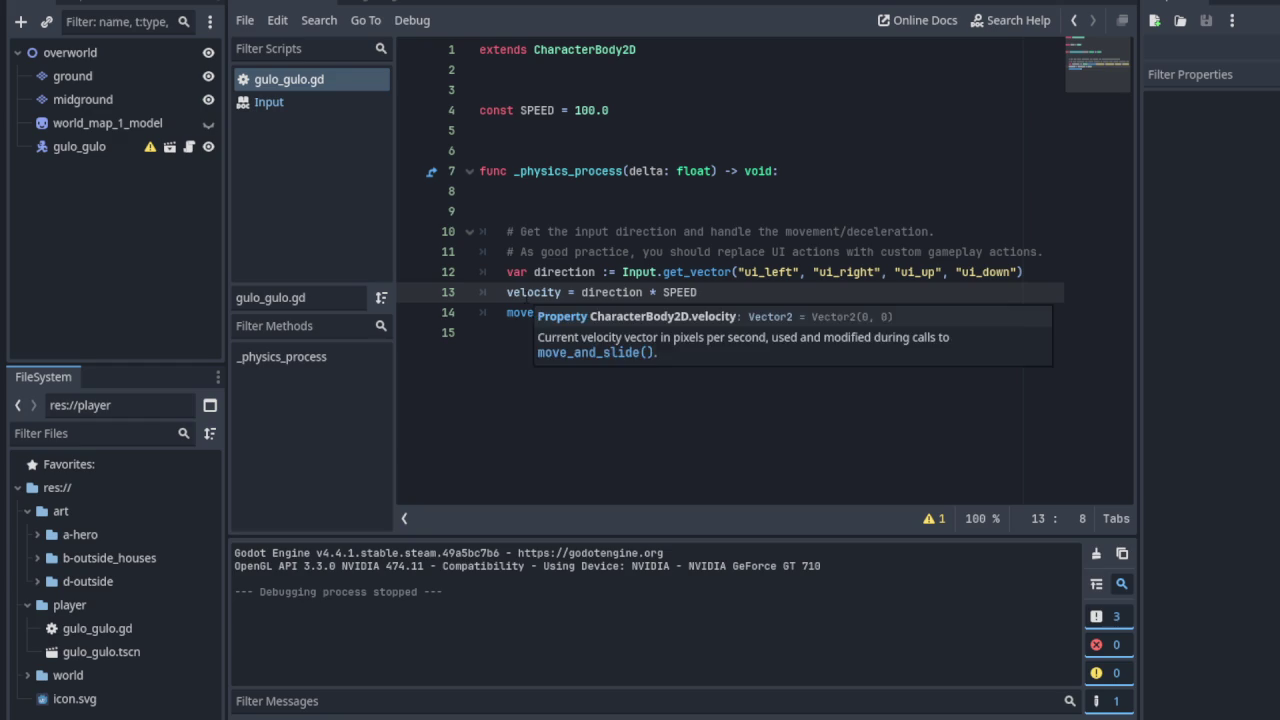
Open the CharacterBody2D docs from velocity on line 13 and highlight the velocity property
left_click(548, 292, "ctrl")
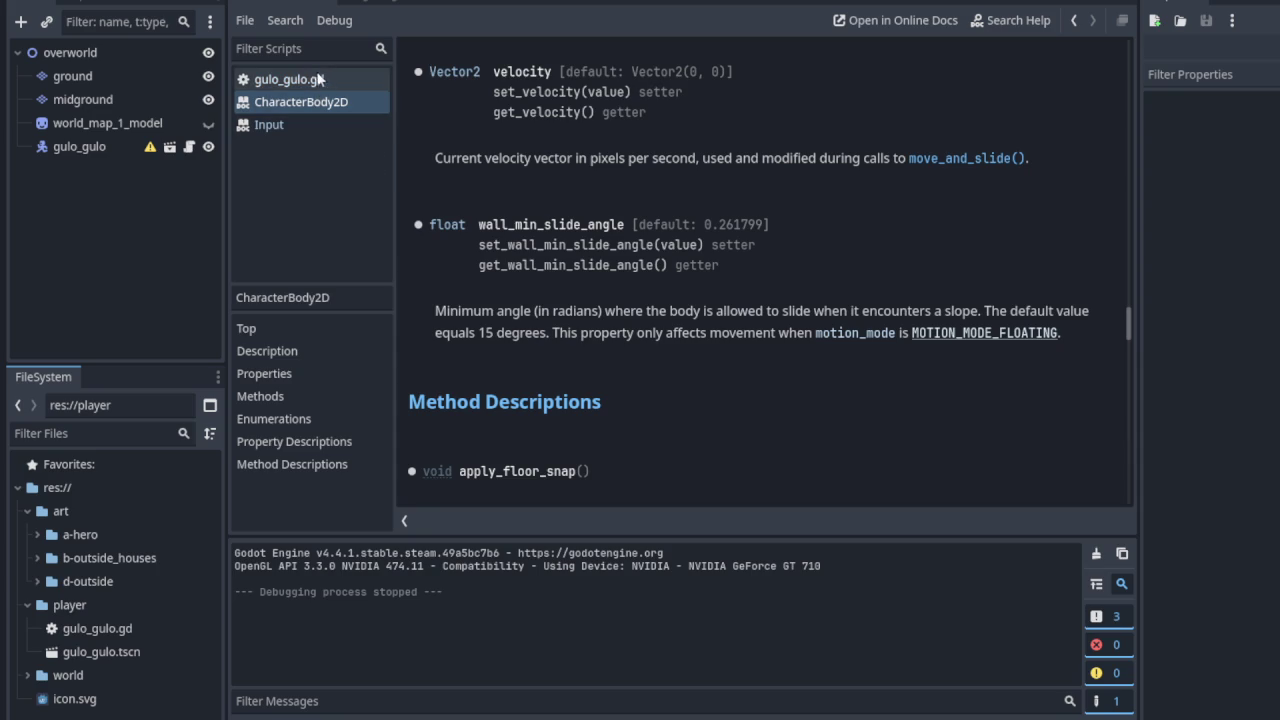
left_click_drag(494, 74, 743, 77)
Switch to gulo_gulo.gd and place the caret at the ends of lines 14 and 13
left_click(292, 80)
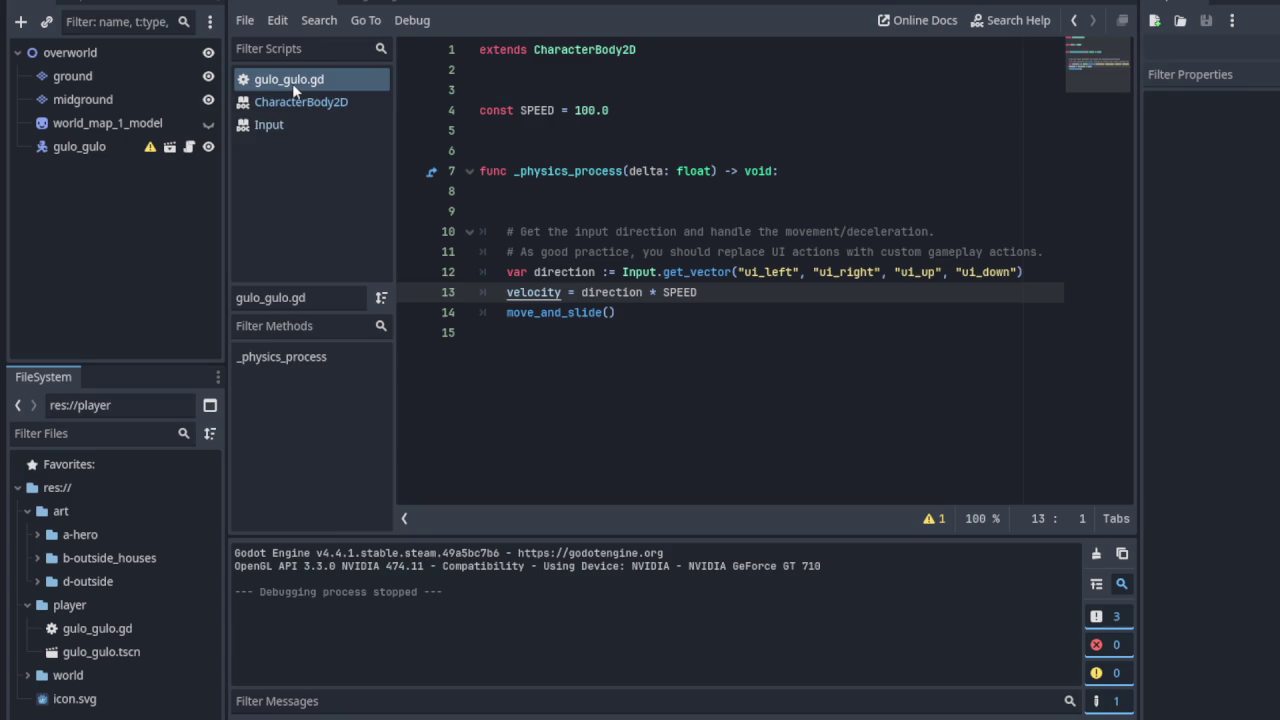
left_click(643, 313)
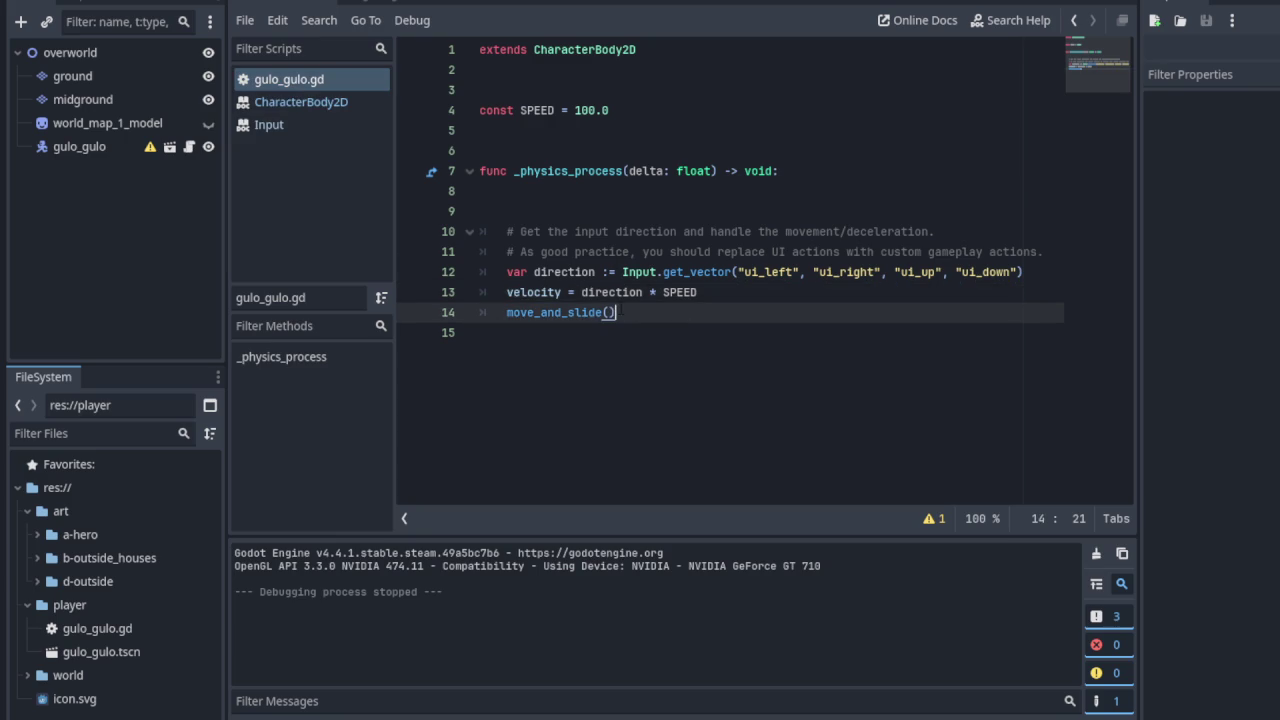
left_click(724, 292)
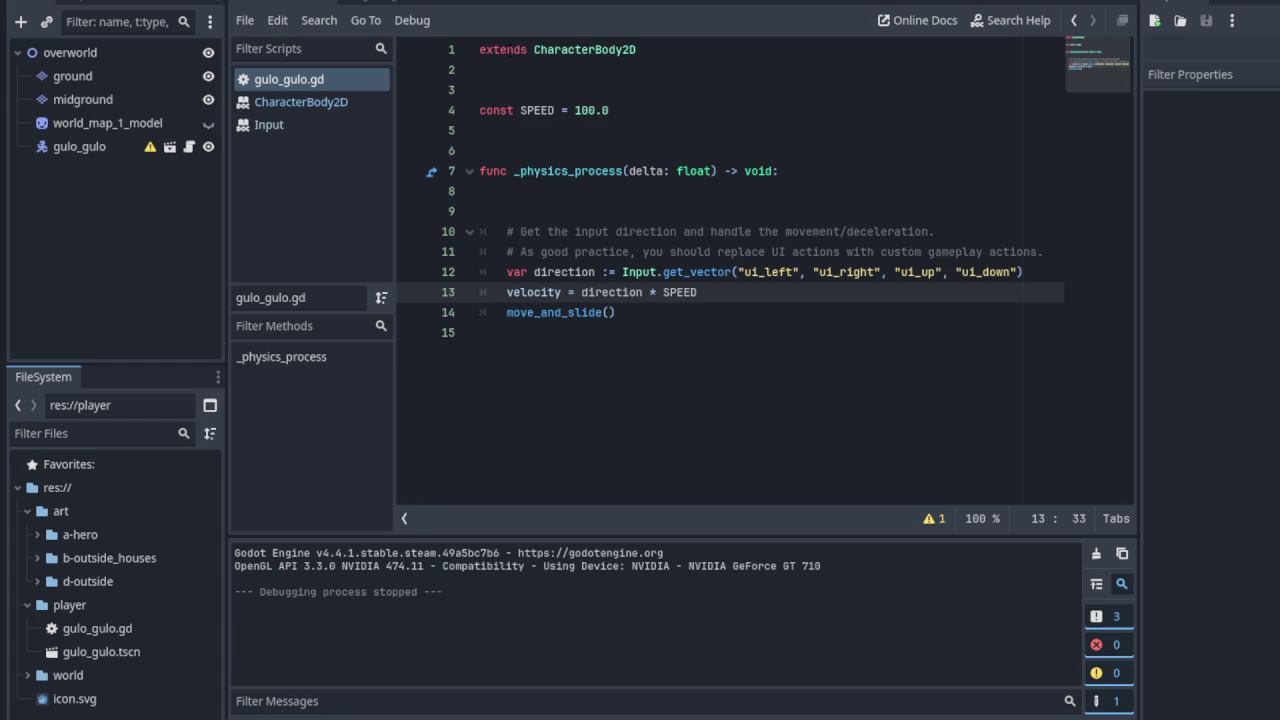
mouse_move(565, 49)
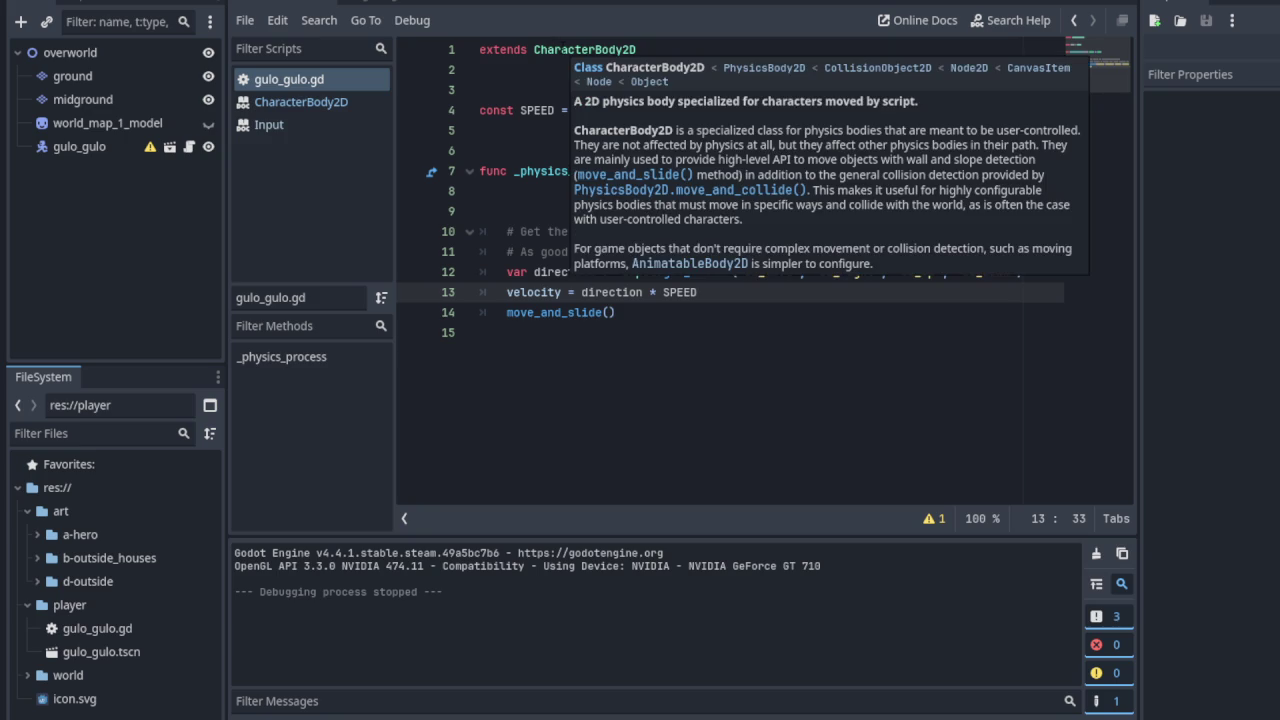
left_click(561, 49)
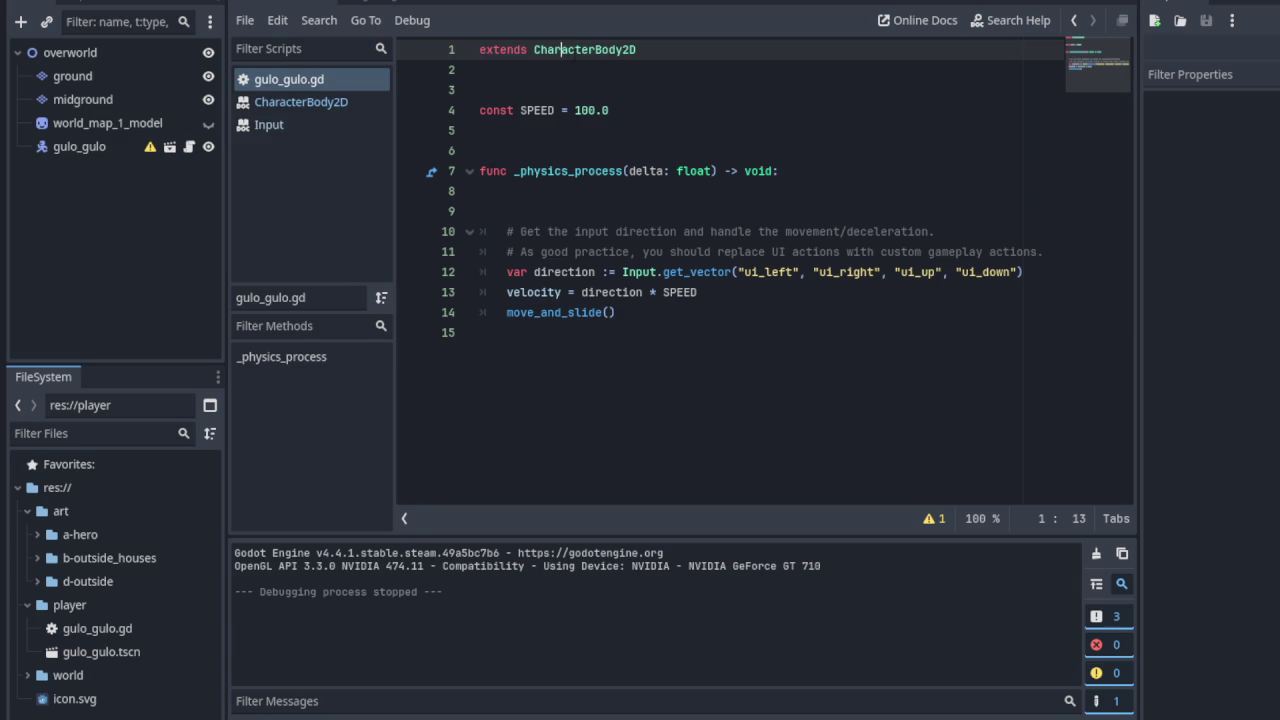
left_click(575, 52, "ctrl")
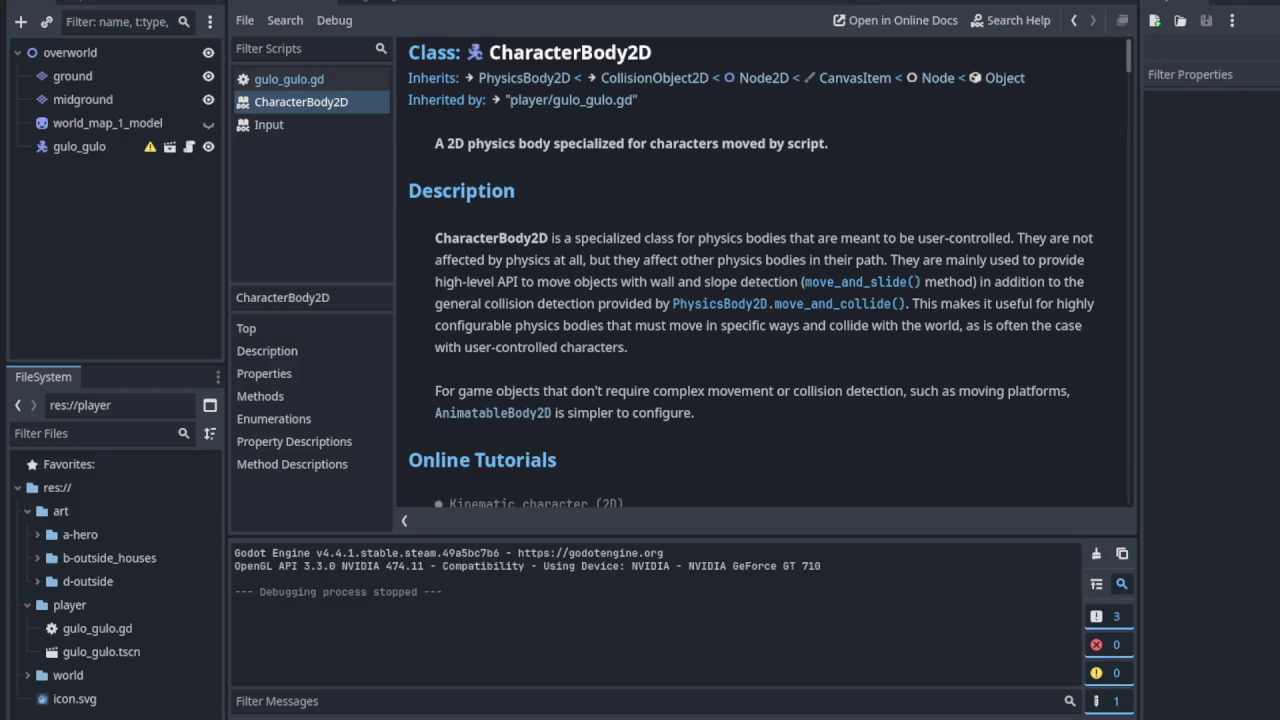
Scroll down the CharacterBody2D reference to its online tutorials list
scroll(686, 424, "down", 3)
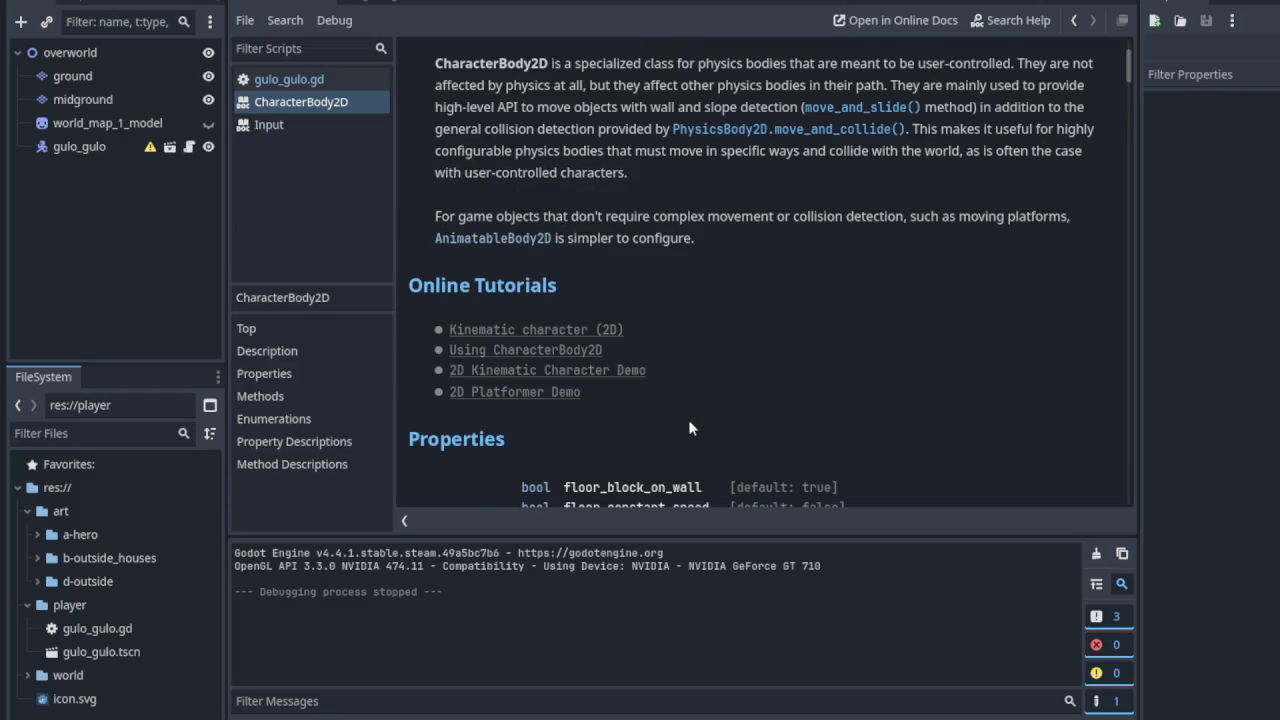
scroll(689, 428, "down", 5)
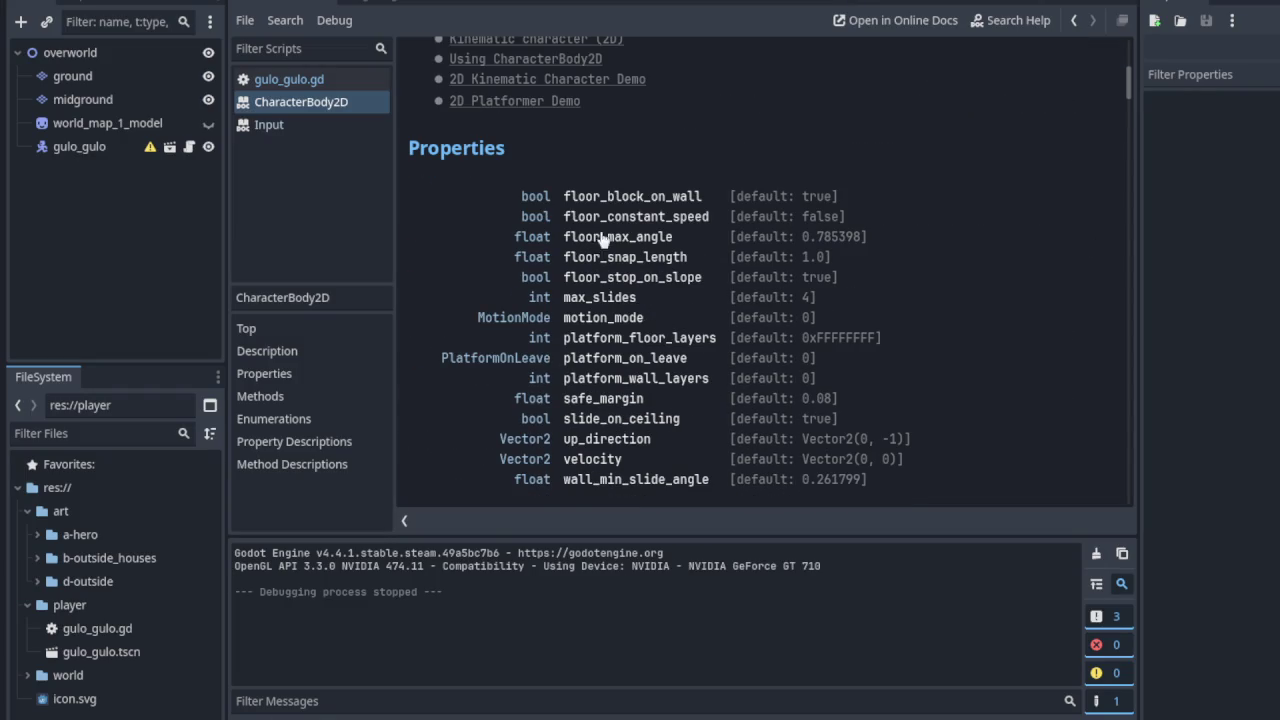
scroll(604, 234, "down", 2)
scroll(602, 233, "up", 2)
scroll(632, 440, "down", 2)
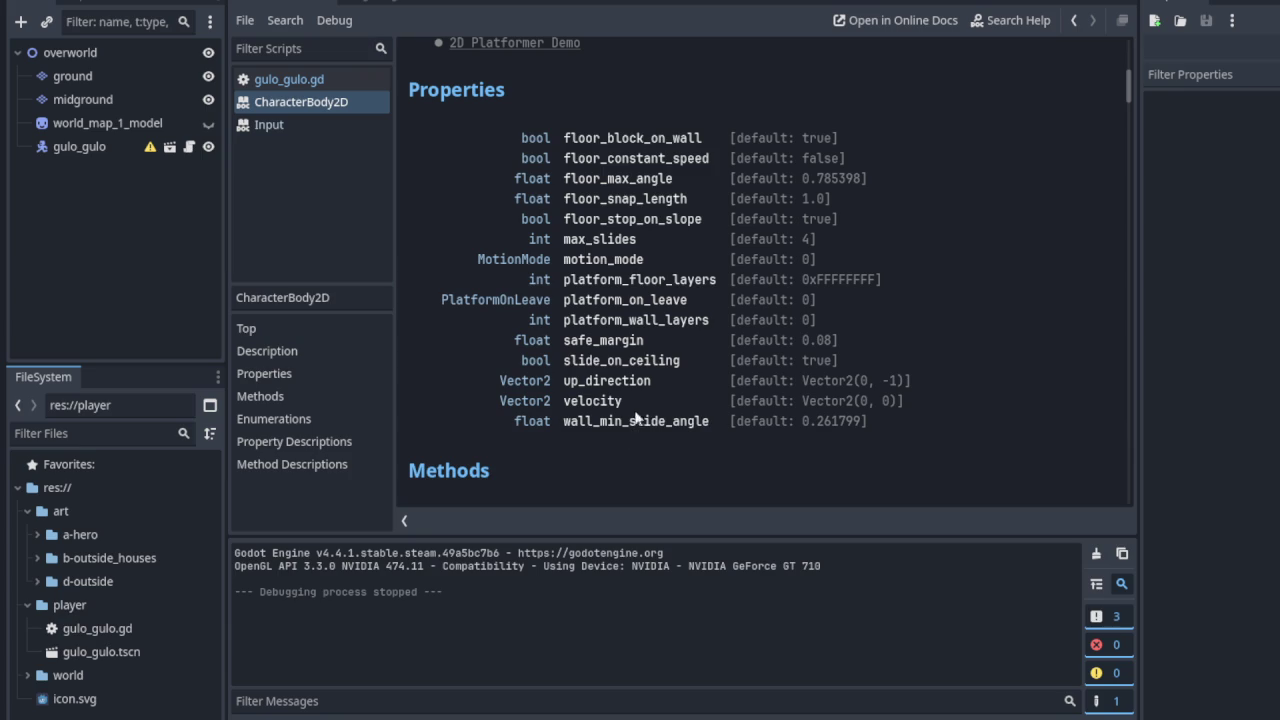
scroll(689, 431, "down", 2)
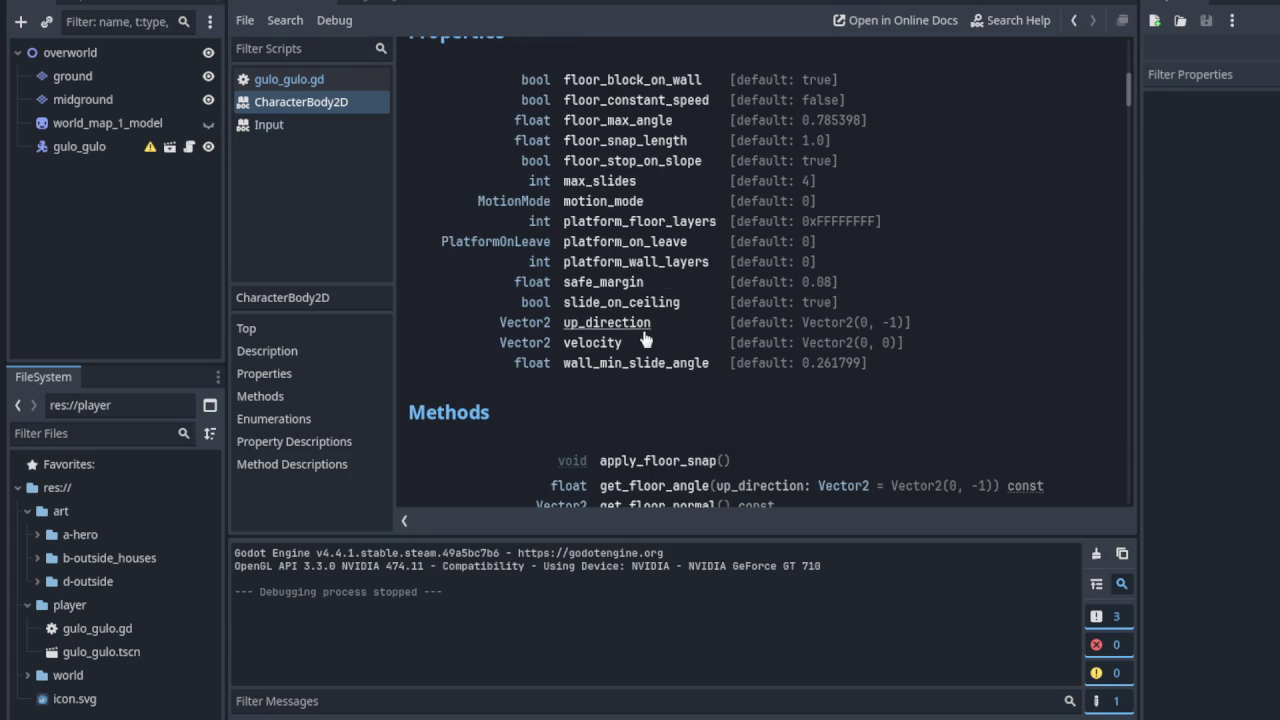
scroll(660, 333, "down", 4)
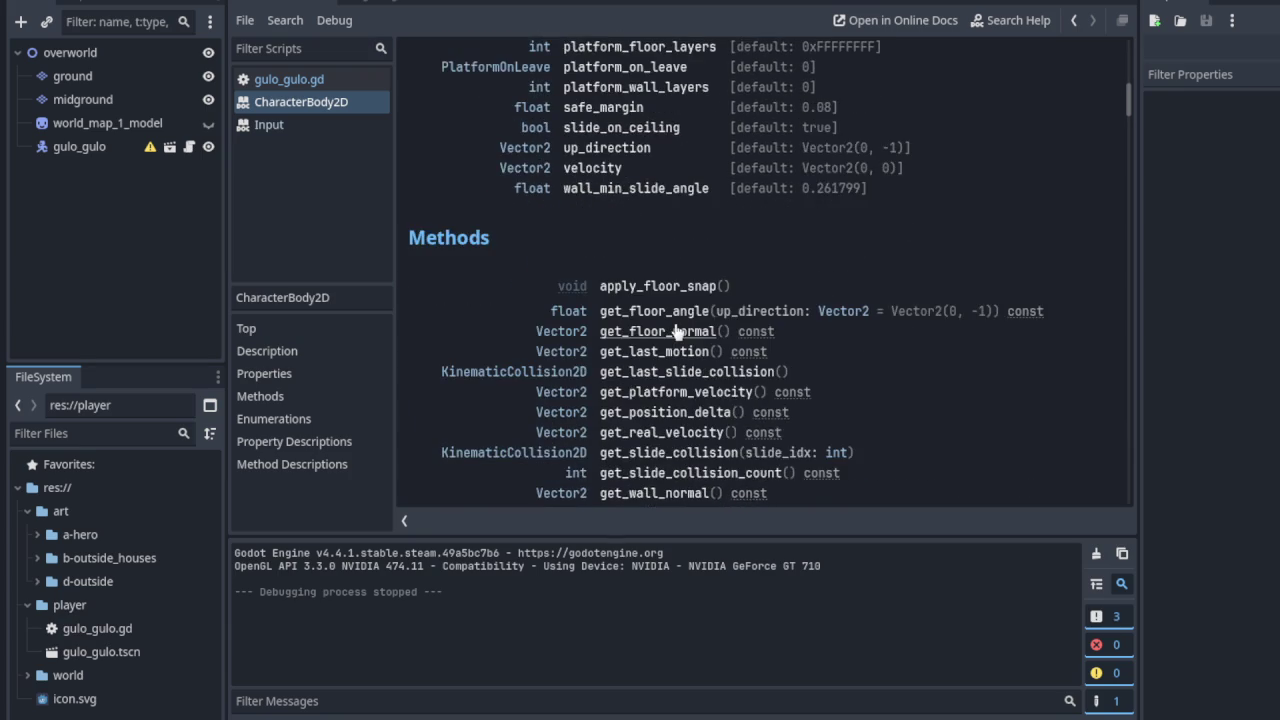
scroll(674, 329, "down", 2)
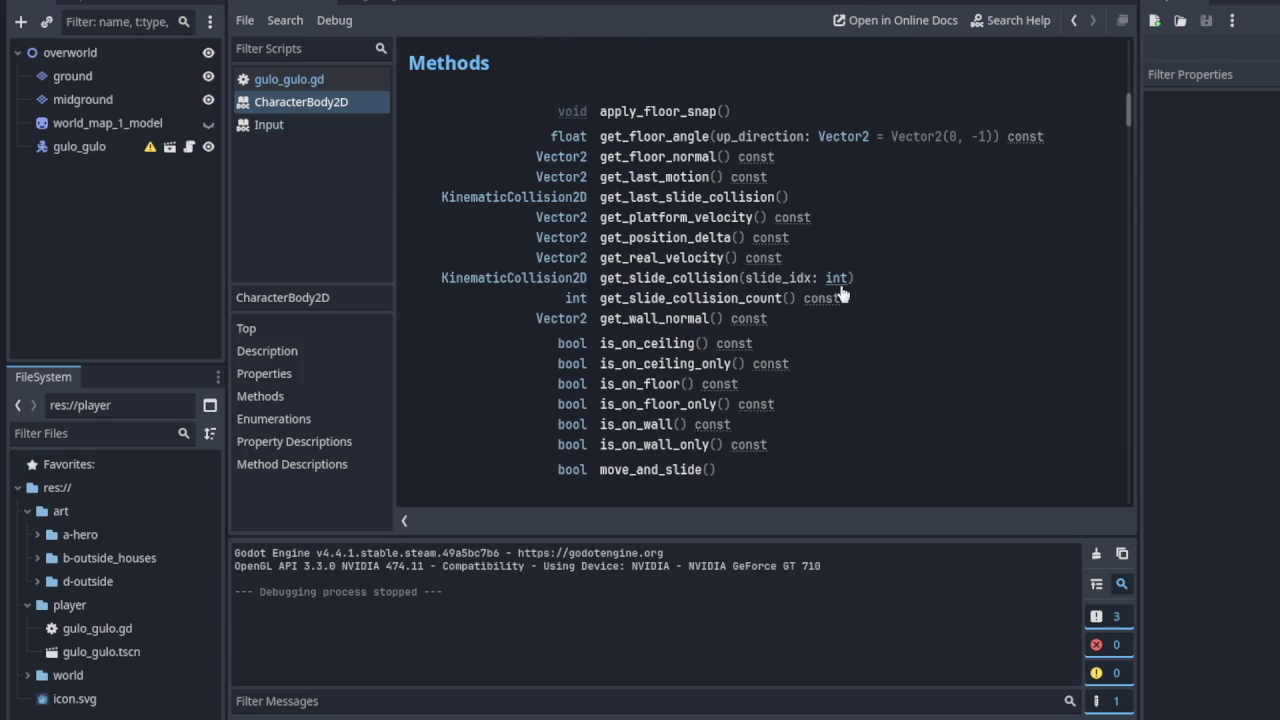
scroll(833, 291, "down", 2)
scroll(832, 296, "down", 2)
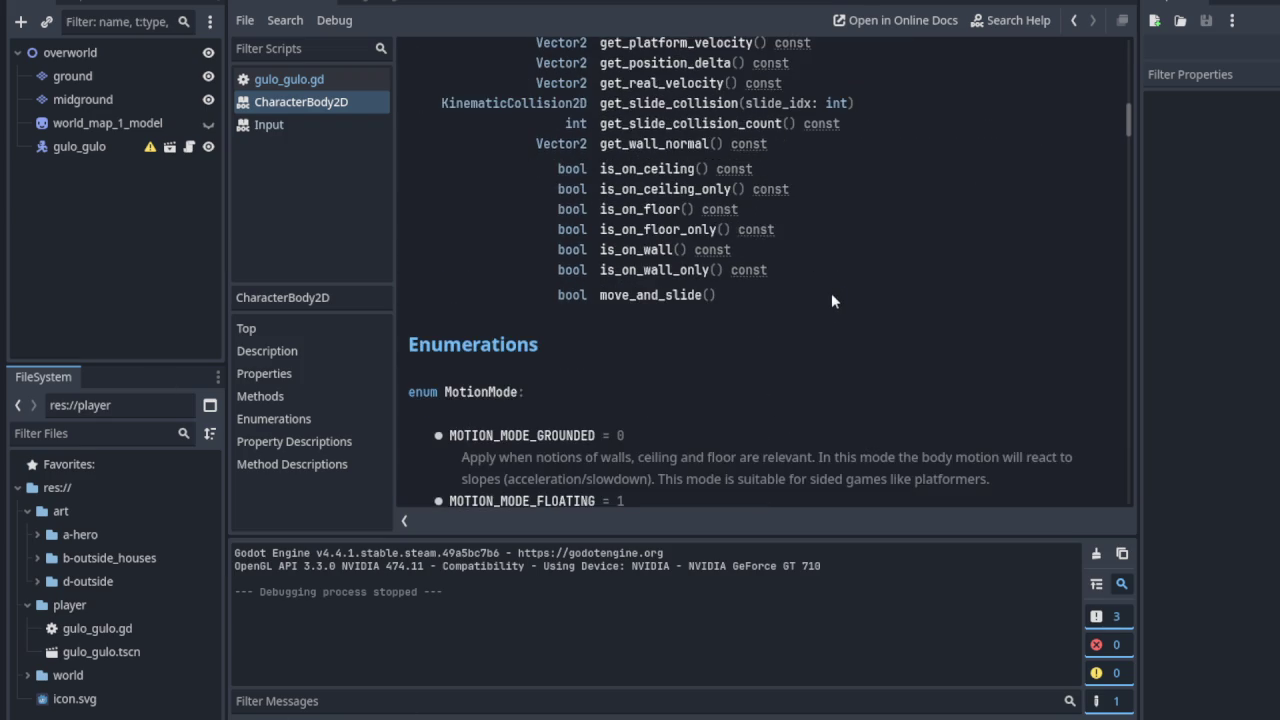
scroll(831, 295, "down", 5)
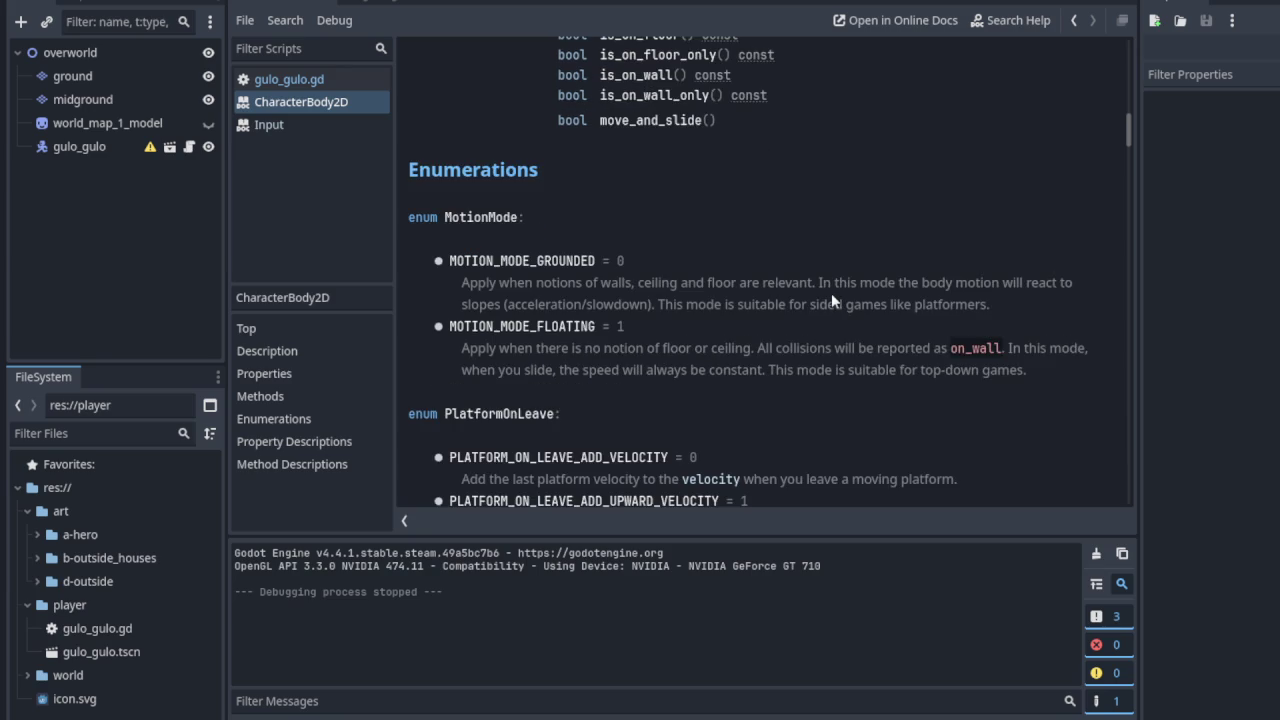
scroll(825, 296, "up", 3)
scroll(720, 305, "up", 10)
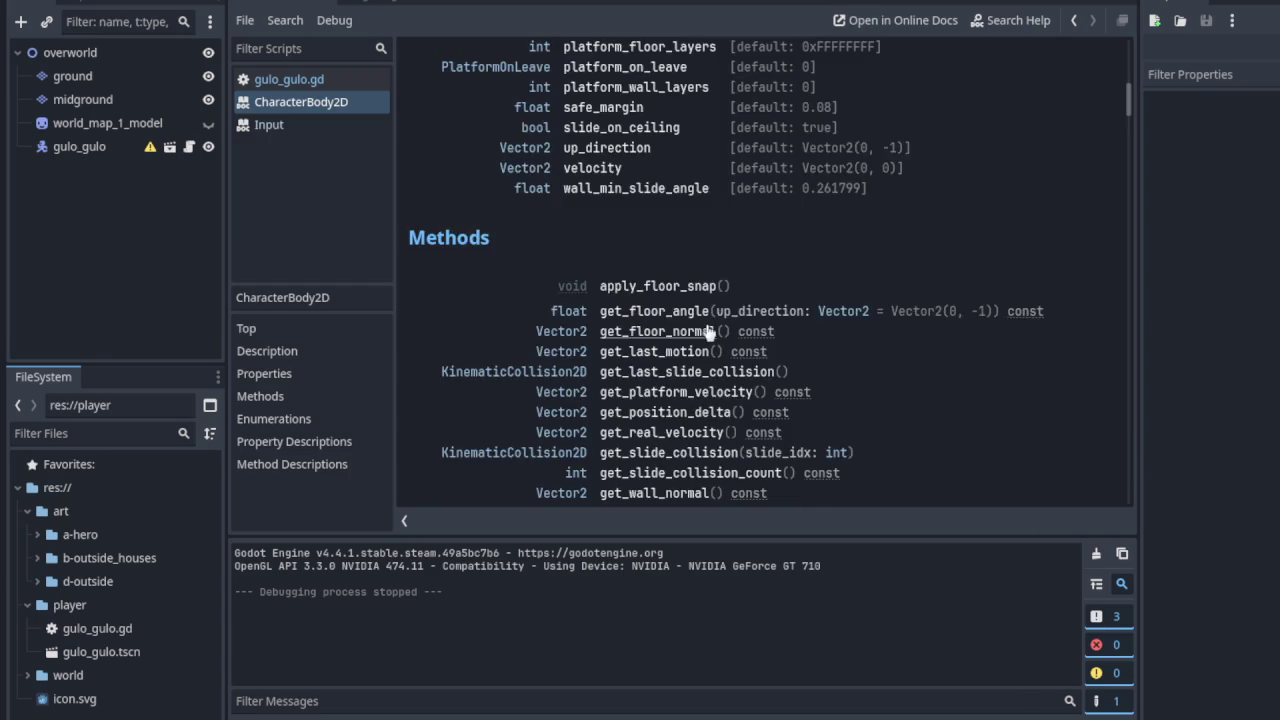
scroll(708, 332, "down", 3)
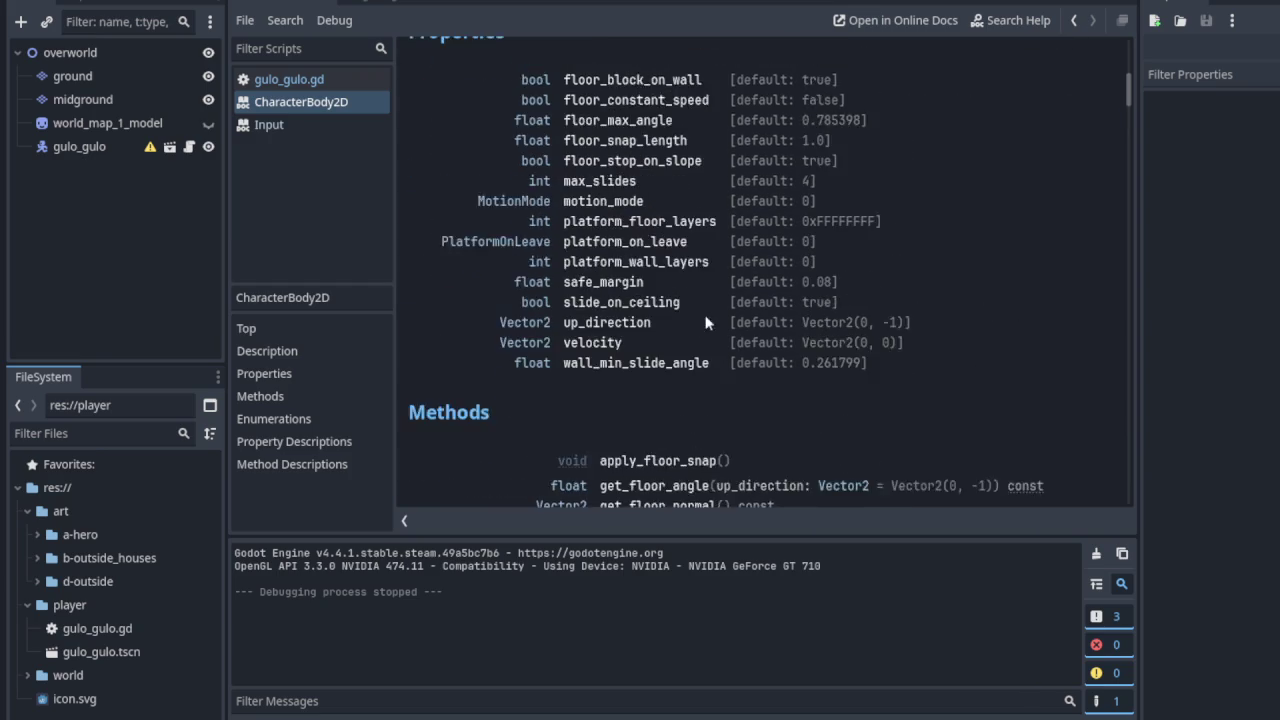
scroll(703, 313, "up", 1)
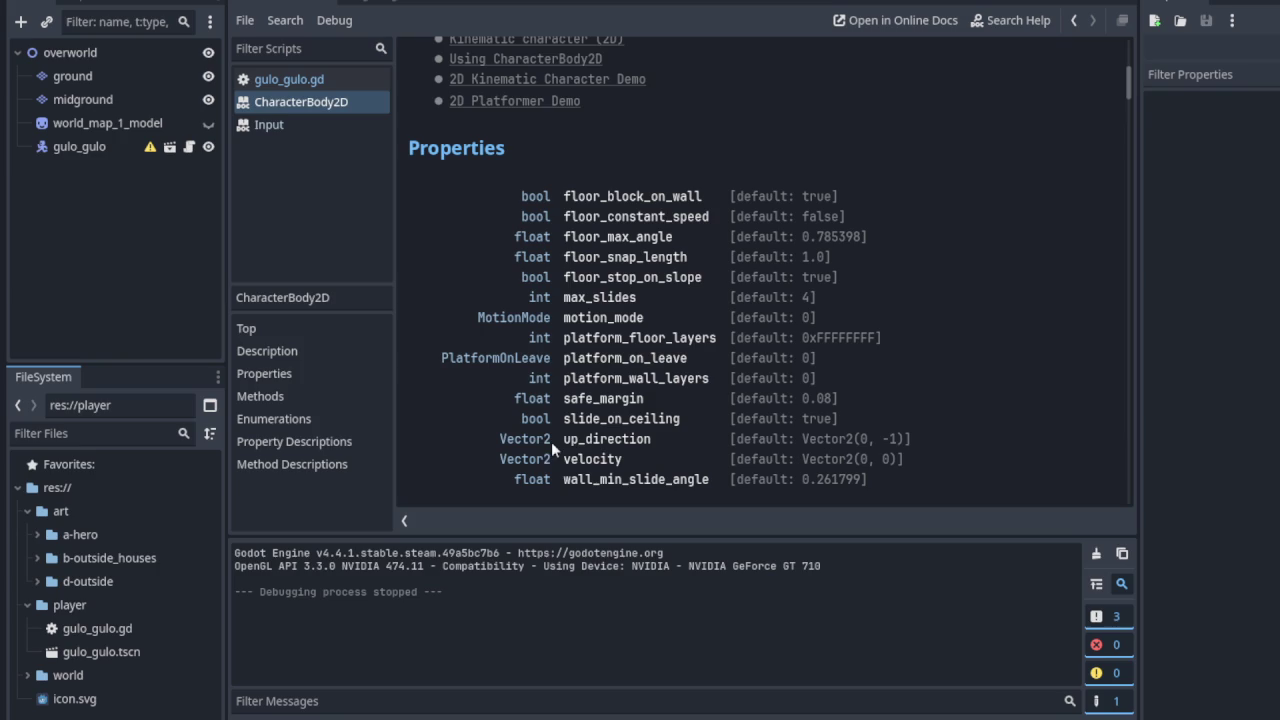
Scroll to the Properties table and highlight 'Vector2 velocity' in the CharacterBody2D reference
scroll(635, 460, "down", 3)
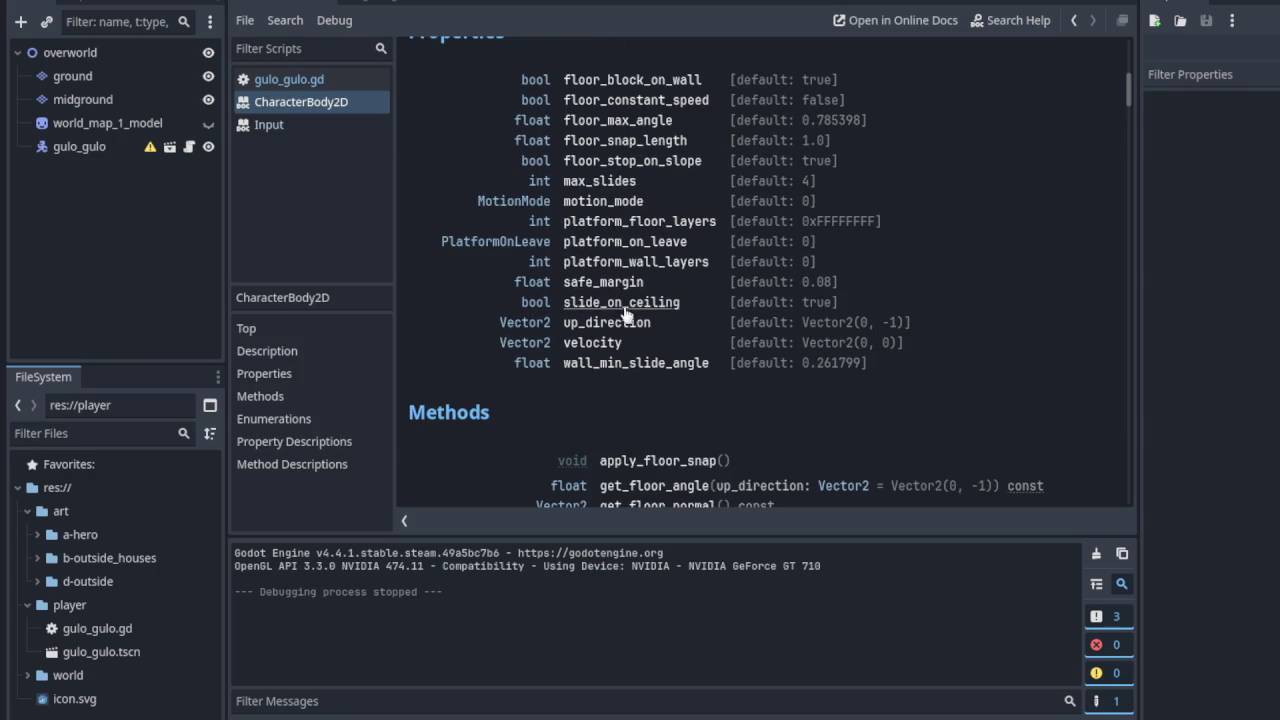
left_click_drag(622, 343, 500, 343)
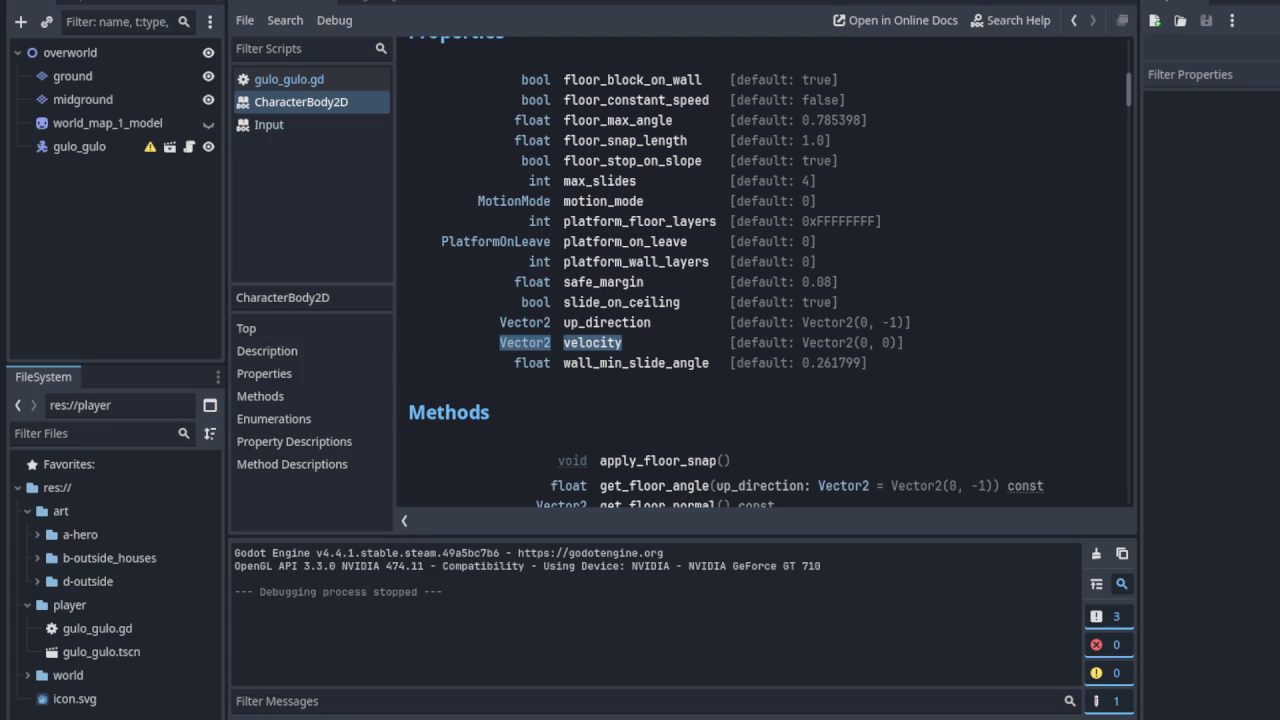
Switch back to gulo_gulo.gd in the Scripts list, leaving the help pages open
left_click(296, 84)
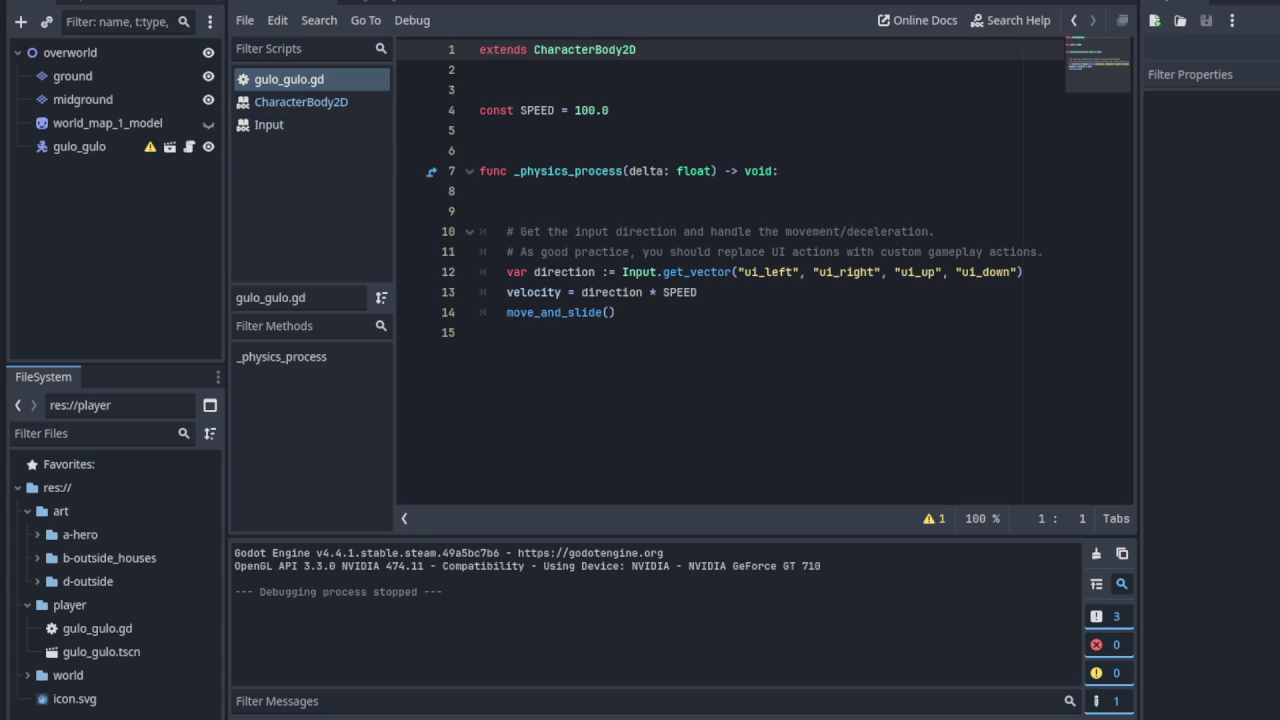
Point out move_and_slide() on line 14 and the direction variable on line 12, then open the Input docs
left_click(450, 314)
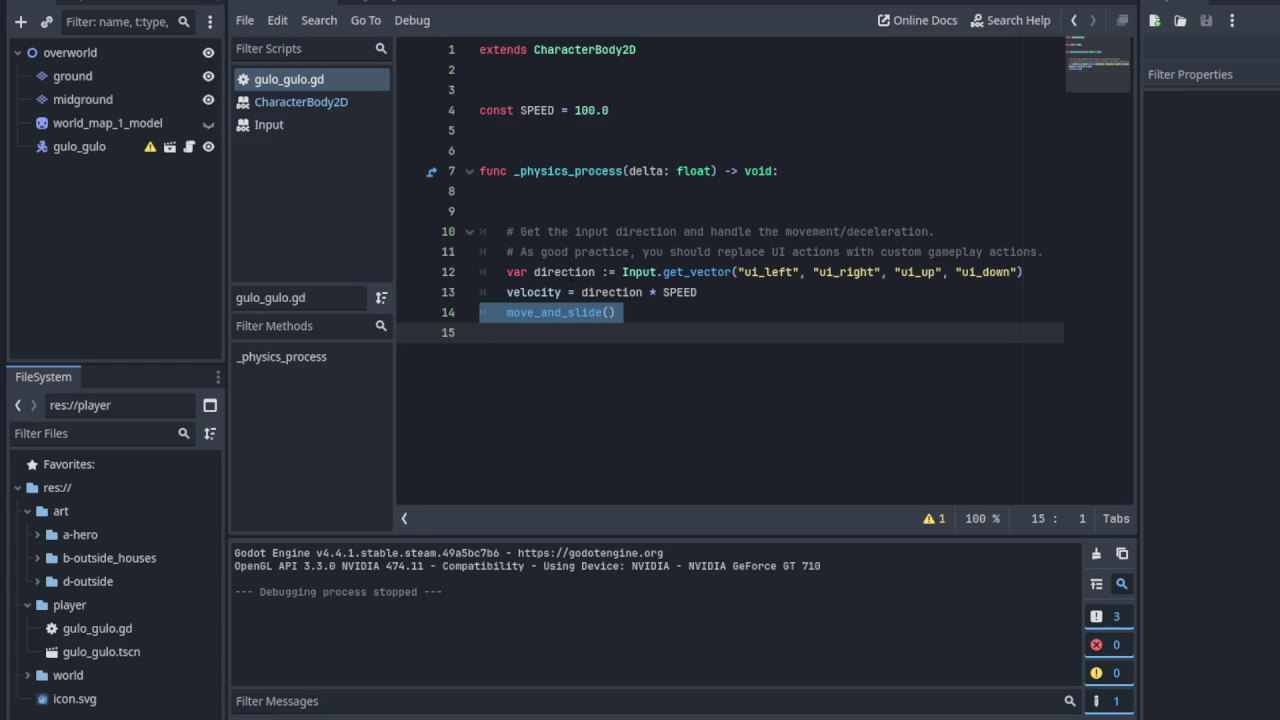
left_click(567, 272)
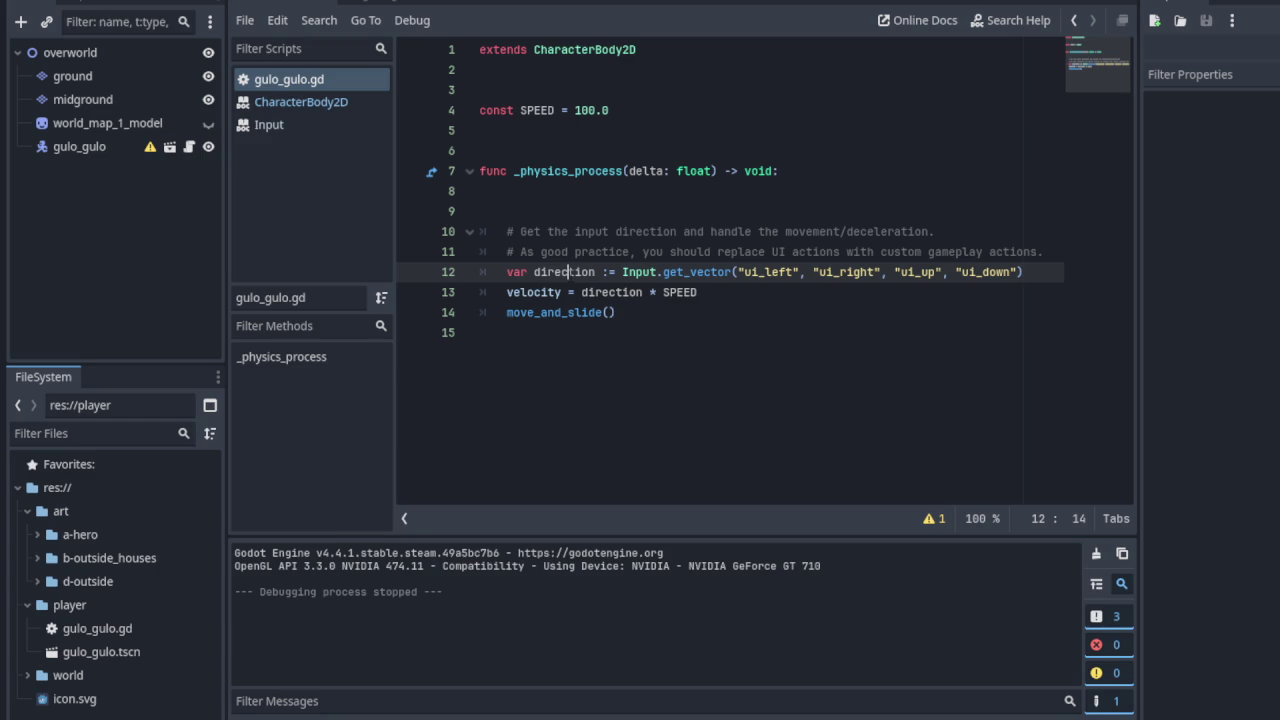
left_click(271, 128)
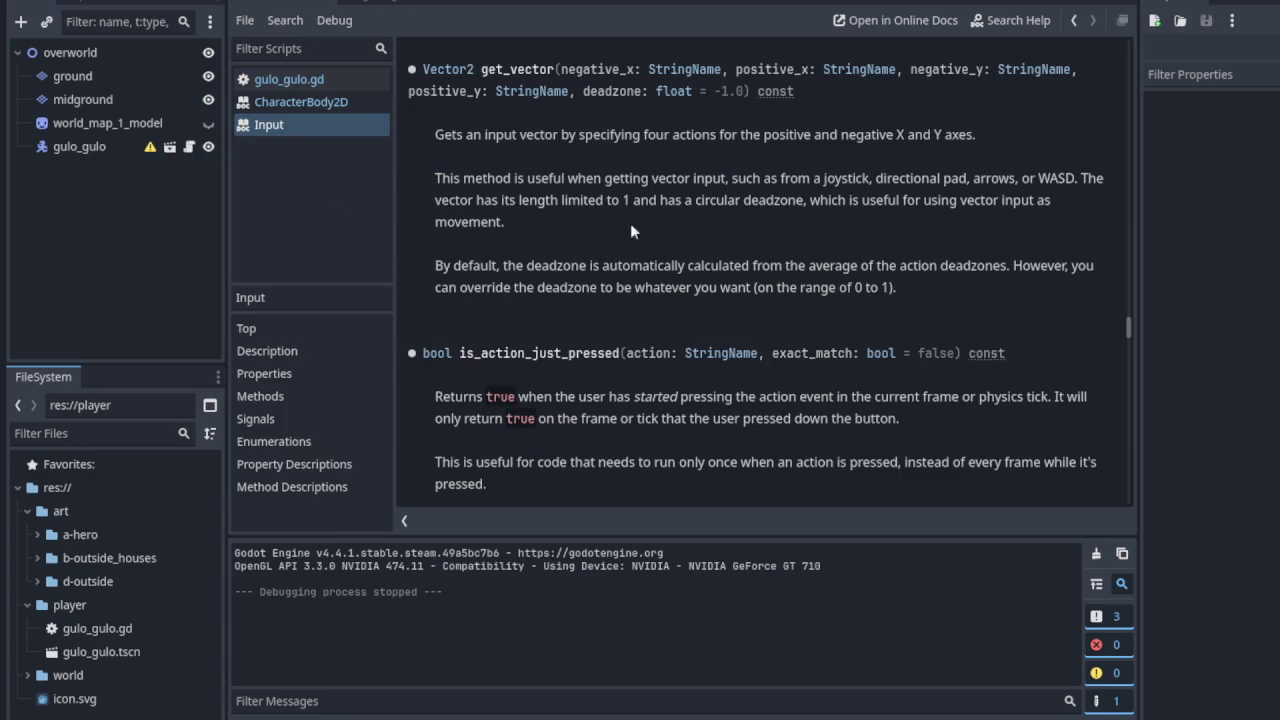
Close the Input and CharacterBody2D reference pages and save with Ctrl+S
right_click(295, 121)
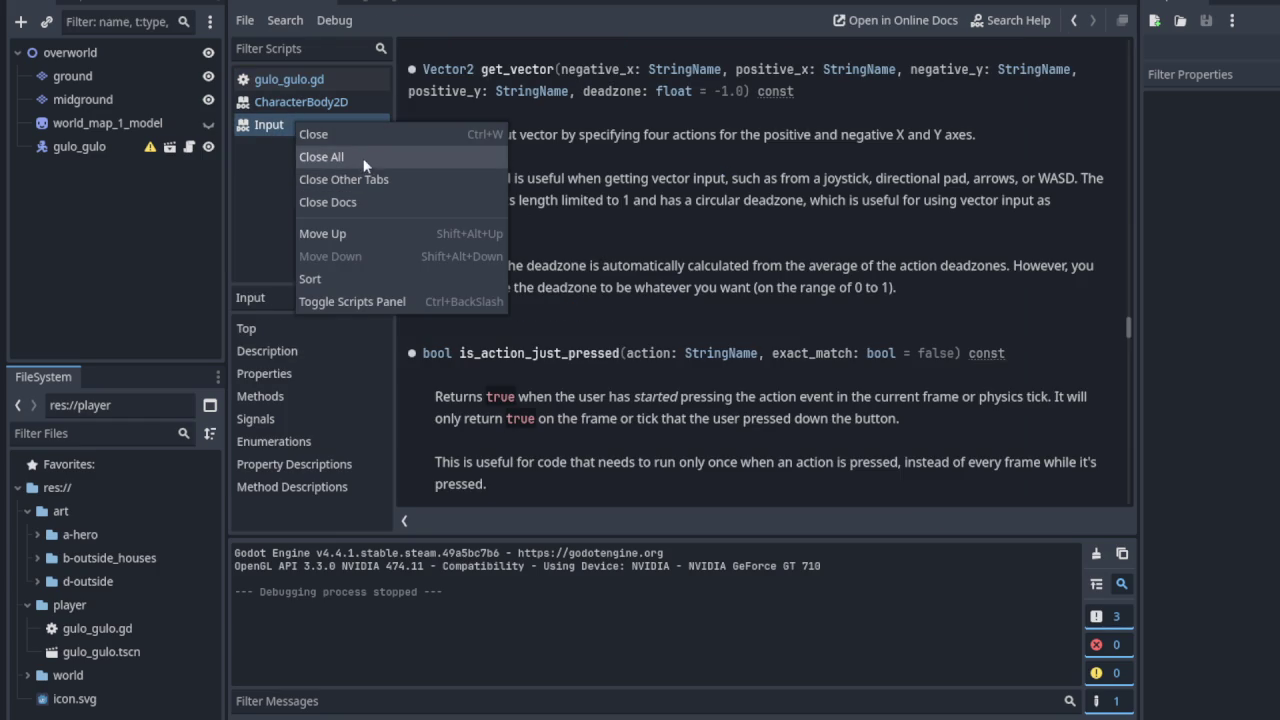
left_click(357, 138)
right_click(324, 107)
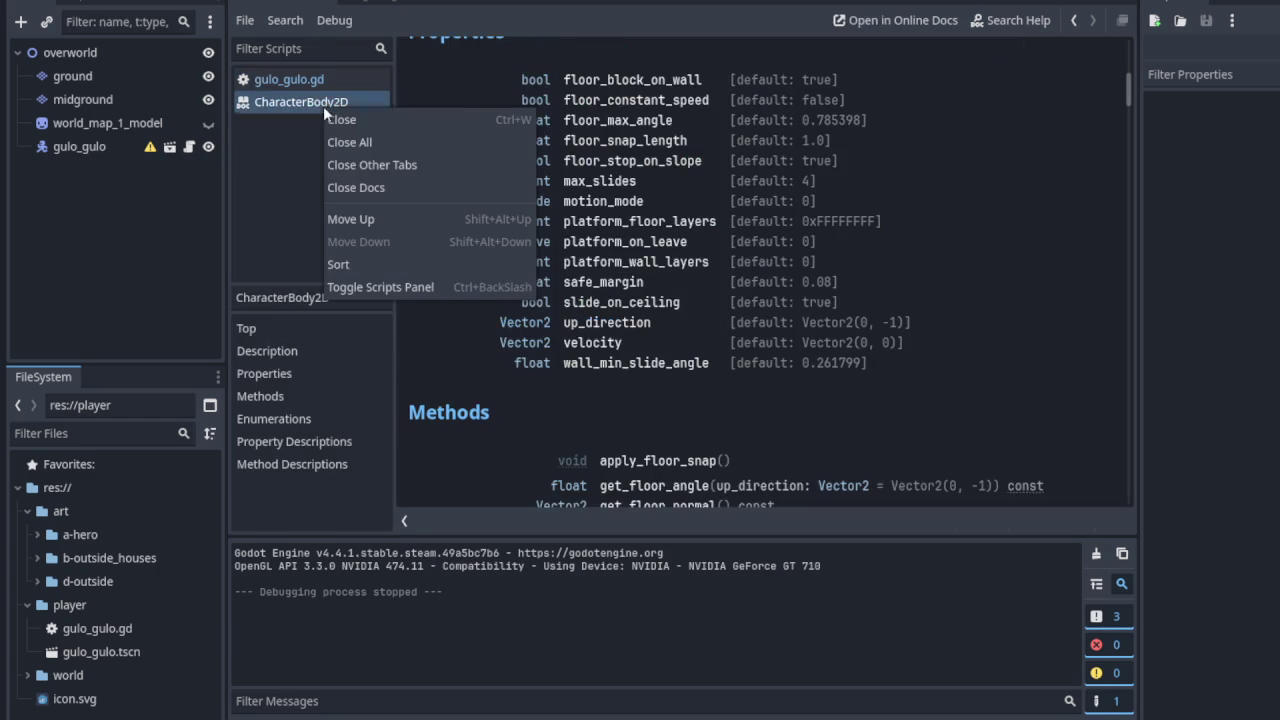
left_click(374, 127)
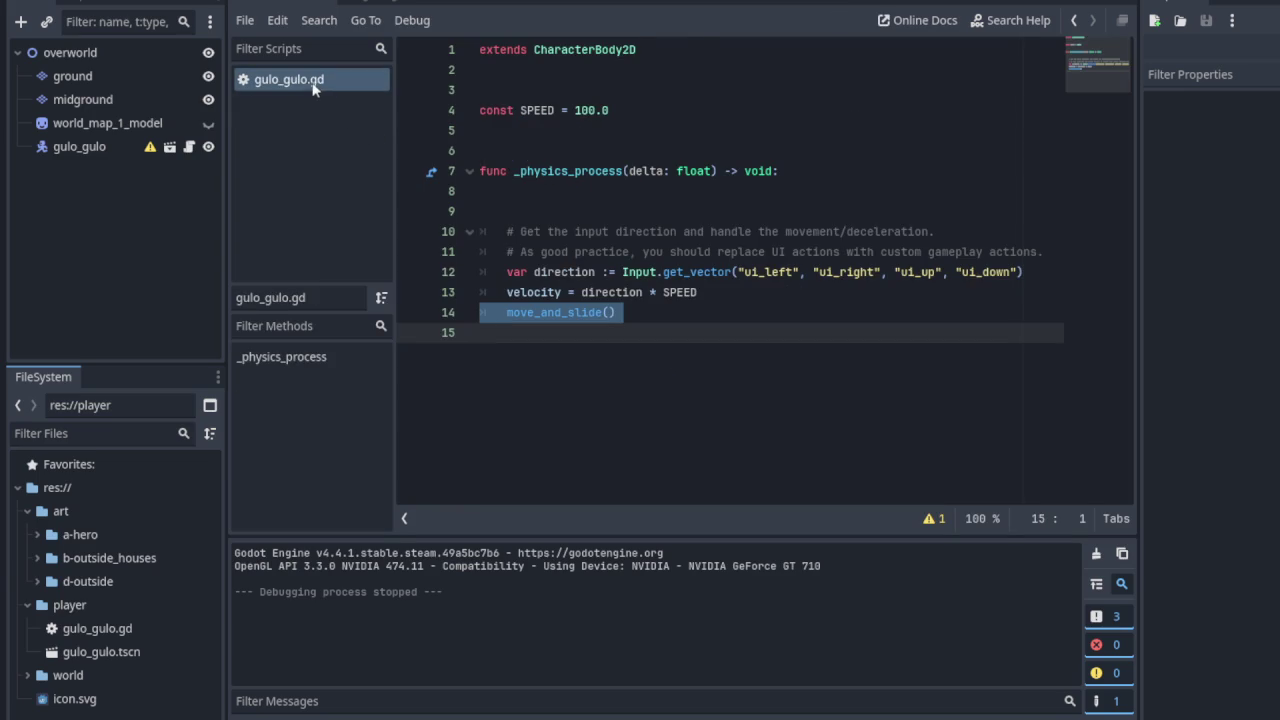
key("ctrl+s")
Switch to the gulo_gulo scene and show it in the 2D view
left_click(534, 274)
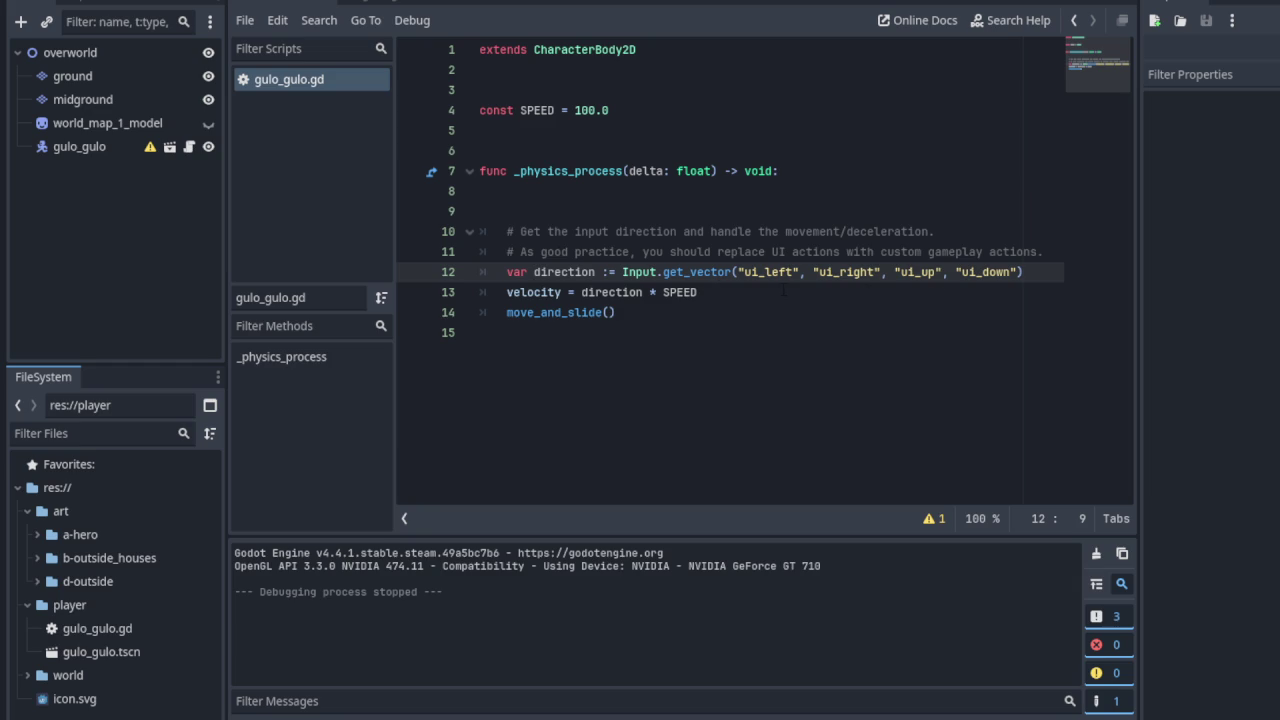
left_click_drag(378, 8, 290, 6)
key("ctrl+F1")
scroll(680, 465, "down", 1)
Pan and zoom around the overworld tile map in the 2D viewport
scroll(680, 465, "up", 1)
scroll(670, 450, "down", 6)
scroll(609, 400, "up", 2)
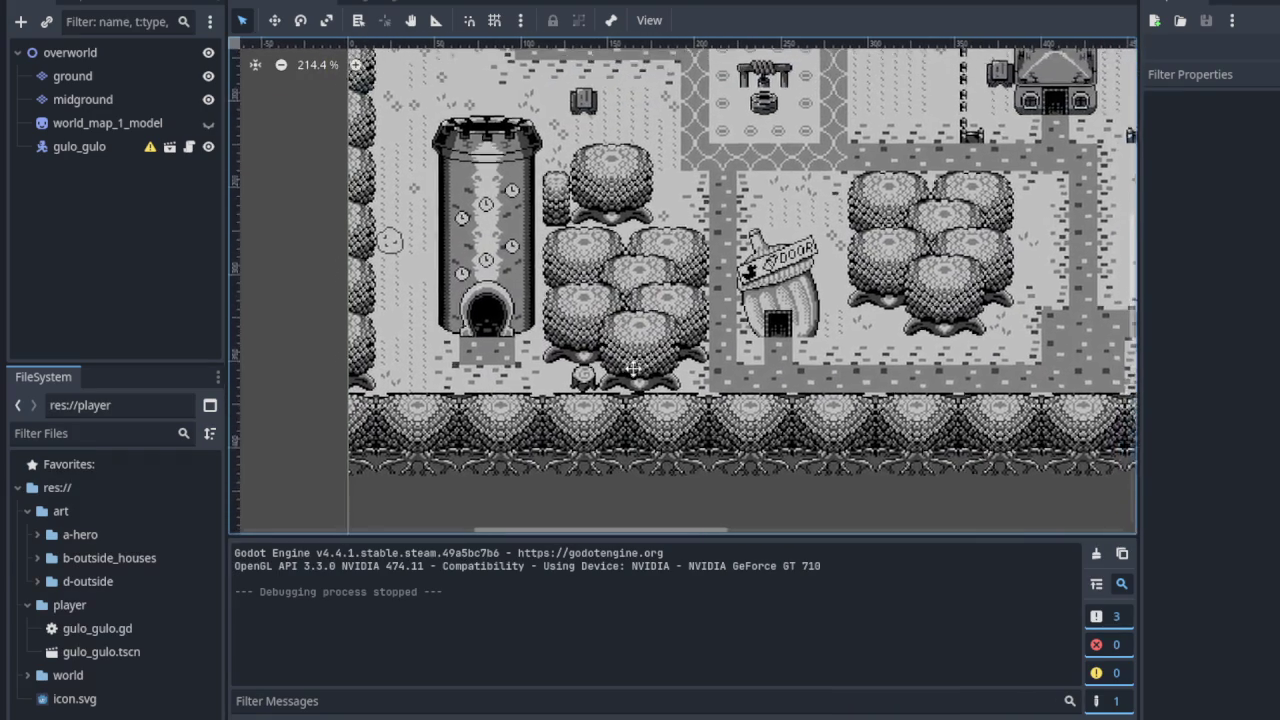
scroll(609, 400, "down", 1)
scroll(837, 363, "right", 5)
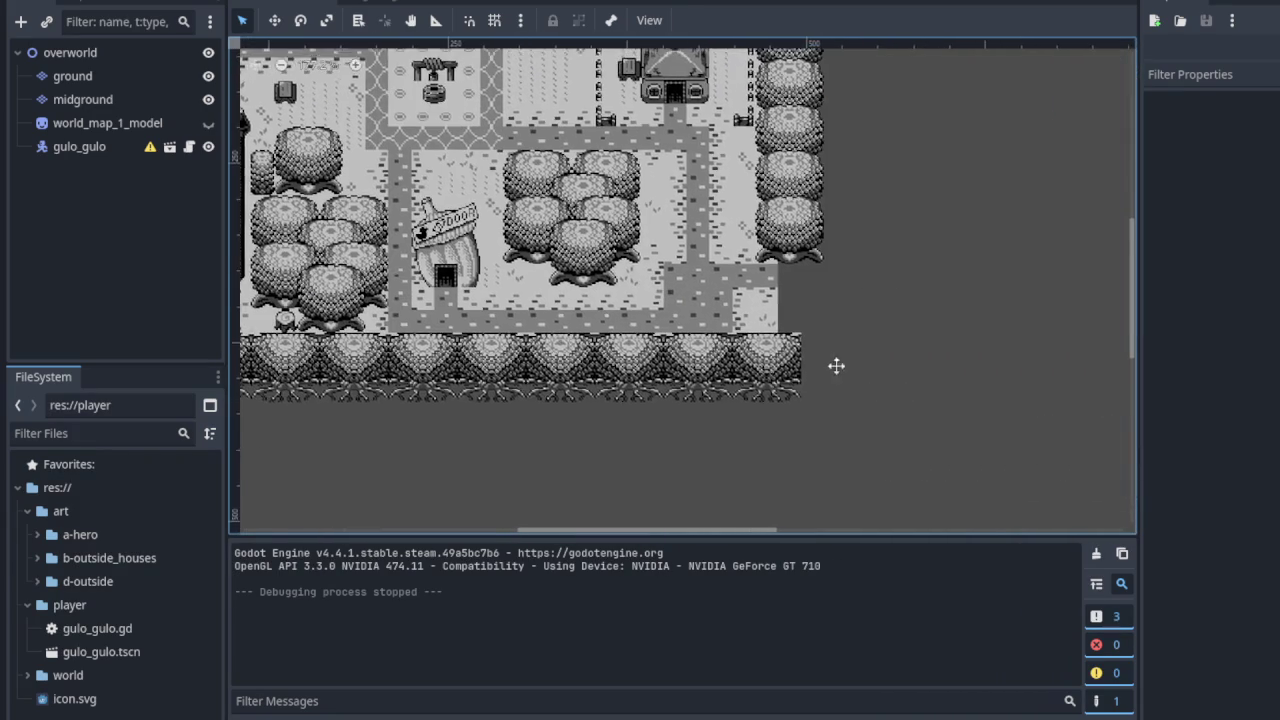
scroll(797, 410, "left", 4)
scroll(860, 420, "down", 1)
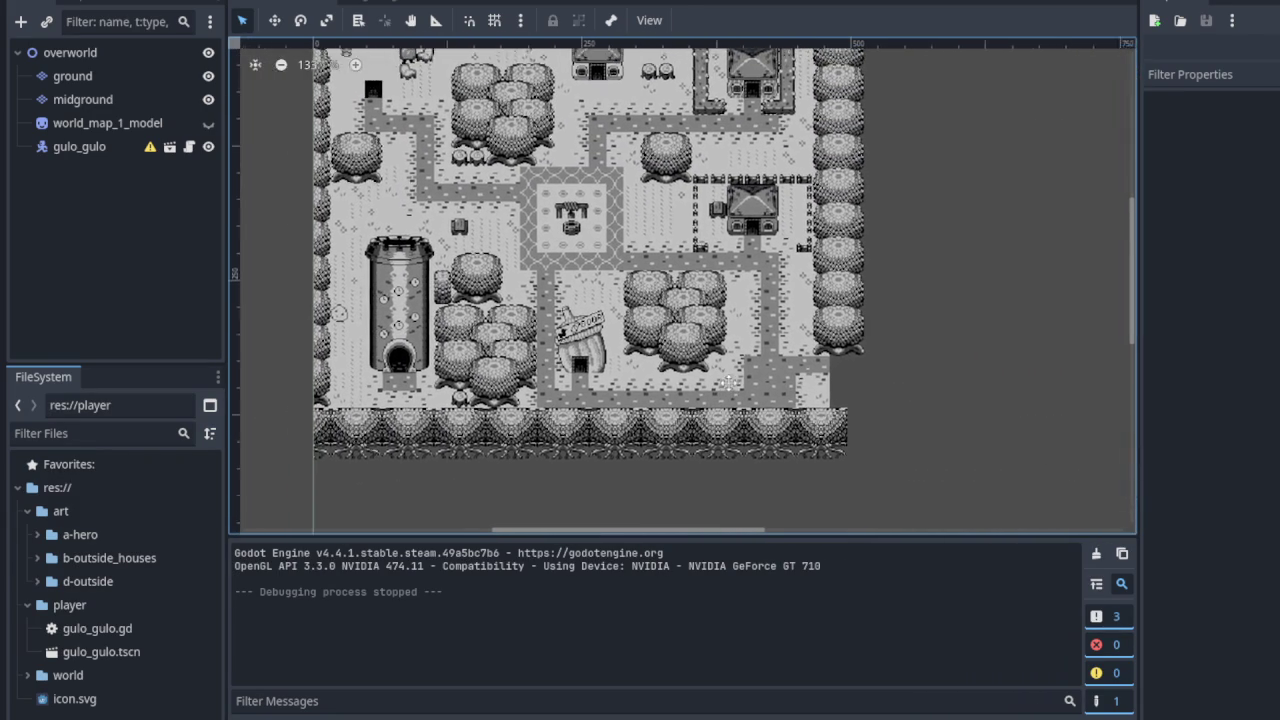
scroll(880, 420, "right", 3)
scroll(870, 410, "up", 3)
scroll(870, 410, "down", 3)
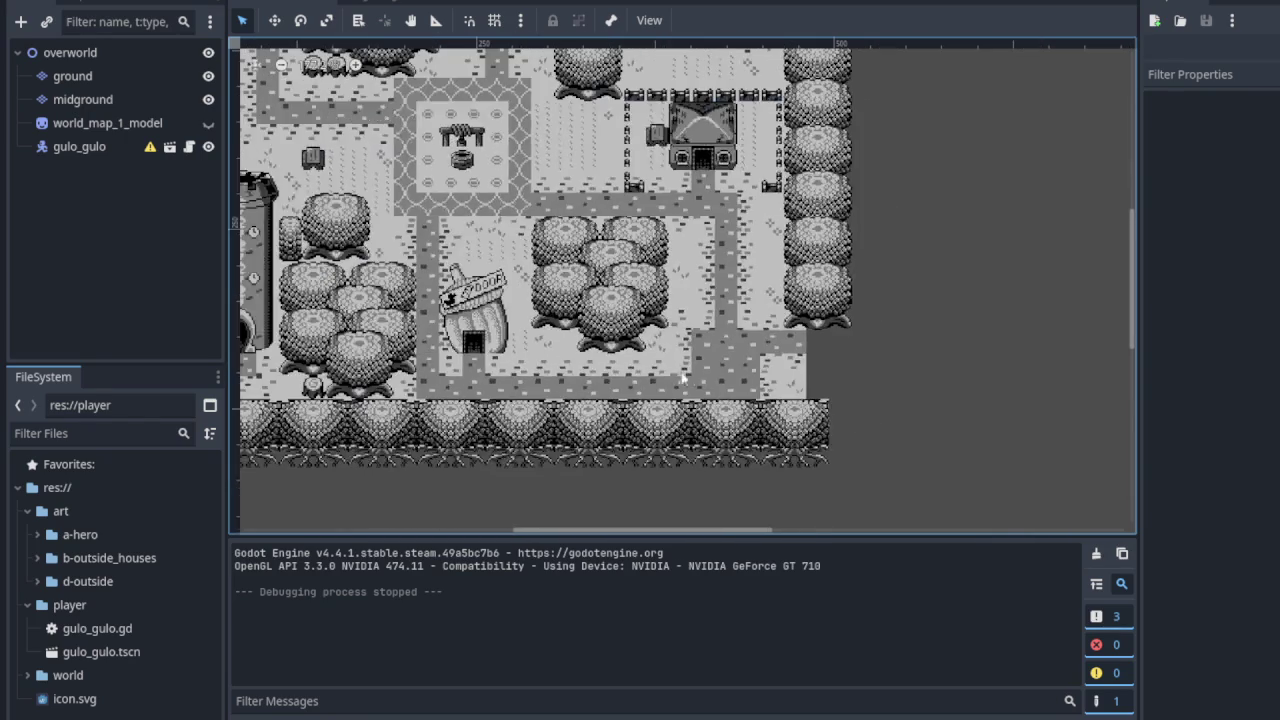
scroll(815, 437, "up", 1)
scroll(815, 437, "left", 2)
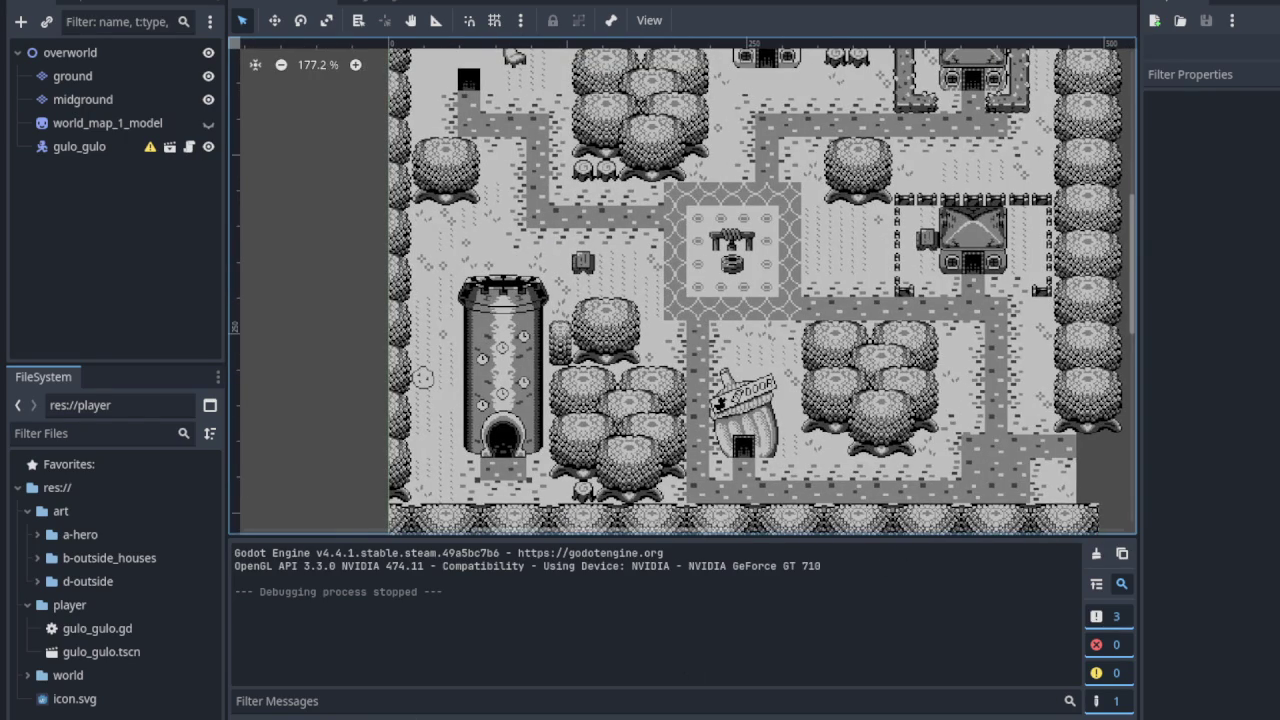
Collapse the bottom Output panel to give the overworld map more room
left_click(255, 717)
scroll(697, 378, "up", 2)
scroll(641, 373, "up", 3)
scroll(530, 460, "left", 1)
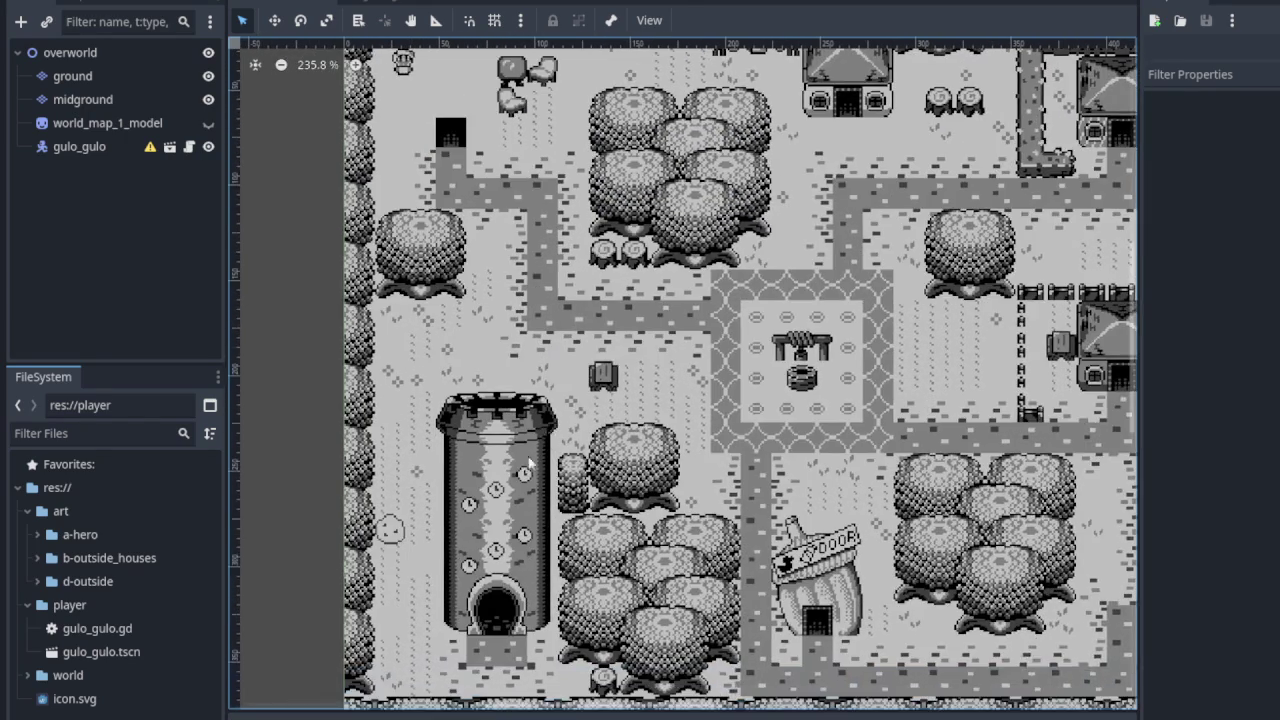
scroll(530, 460, "up", 3)
scroll(530, 460, "right", 2)
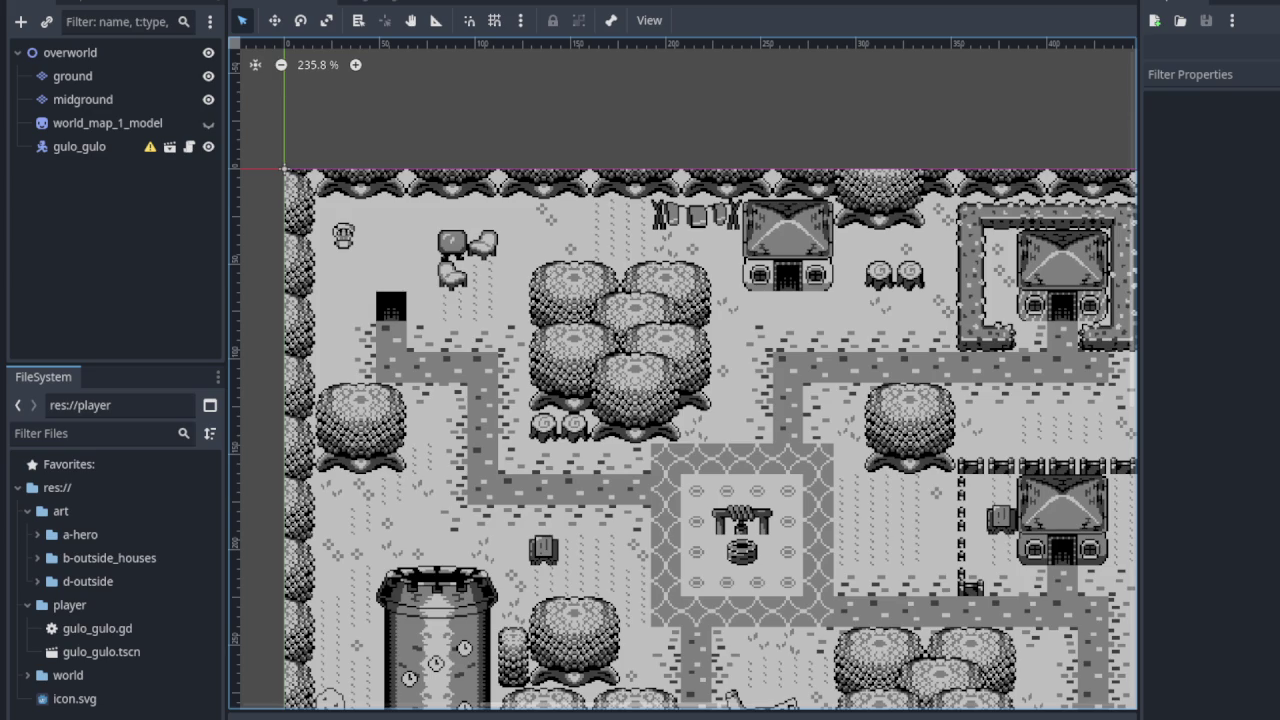
left_click(711, 559)
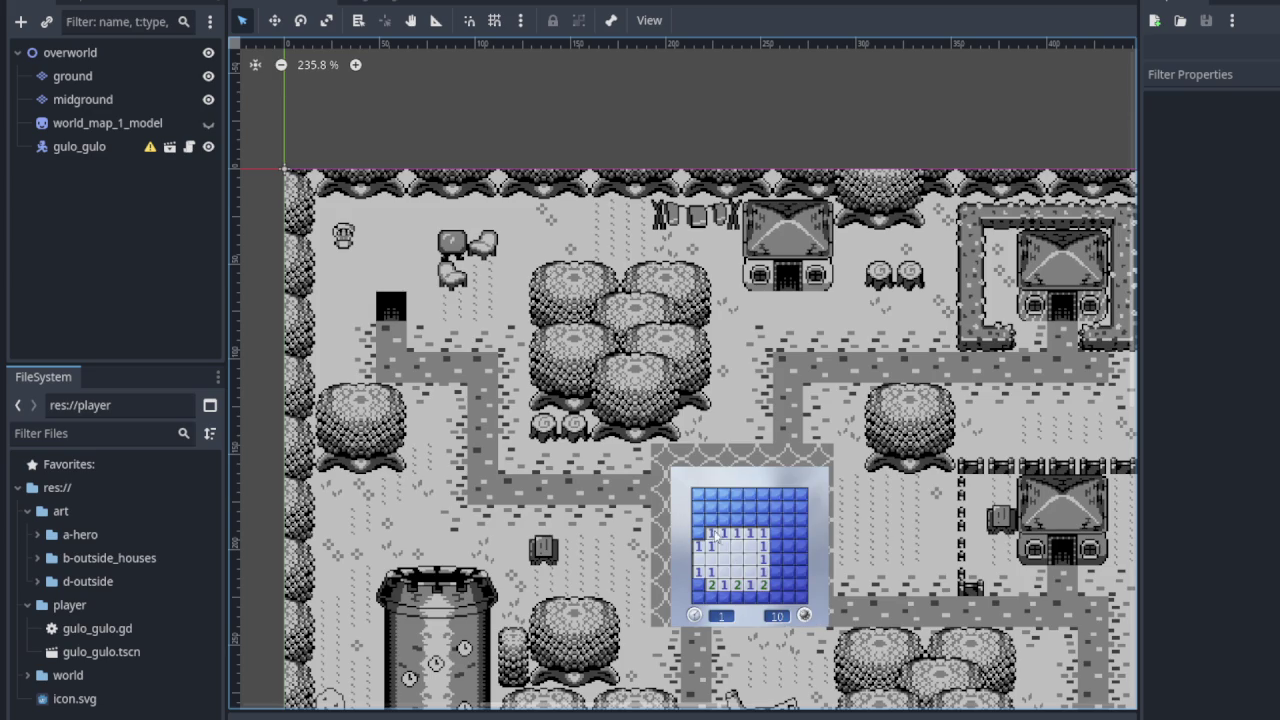
right_click(699, 532)
middle_click(712, 533)
right_click(736, 520)
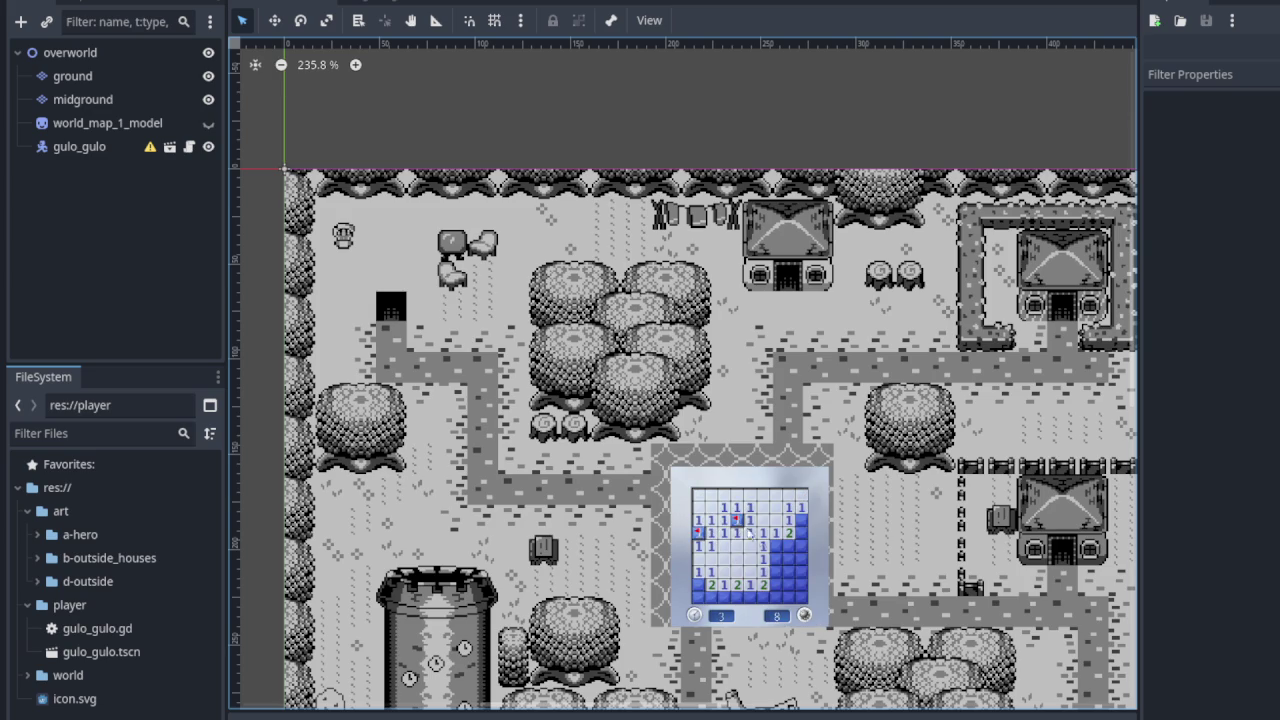
right_click(776, 545)
middle_click(789, 547)
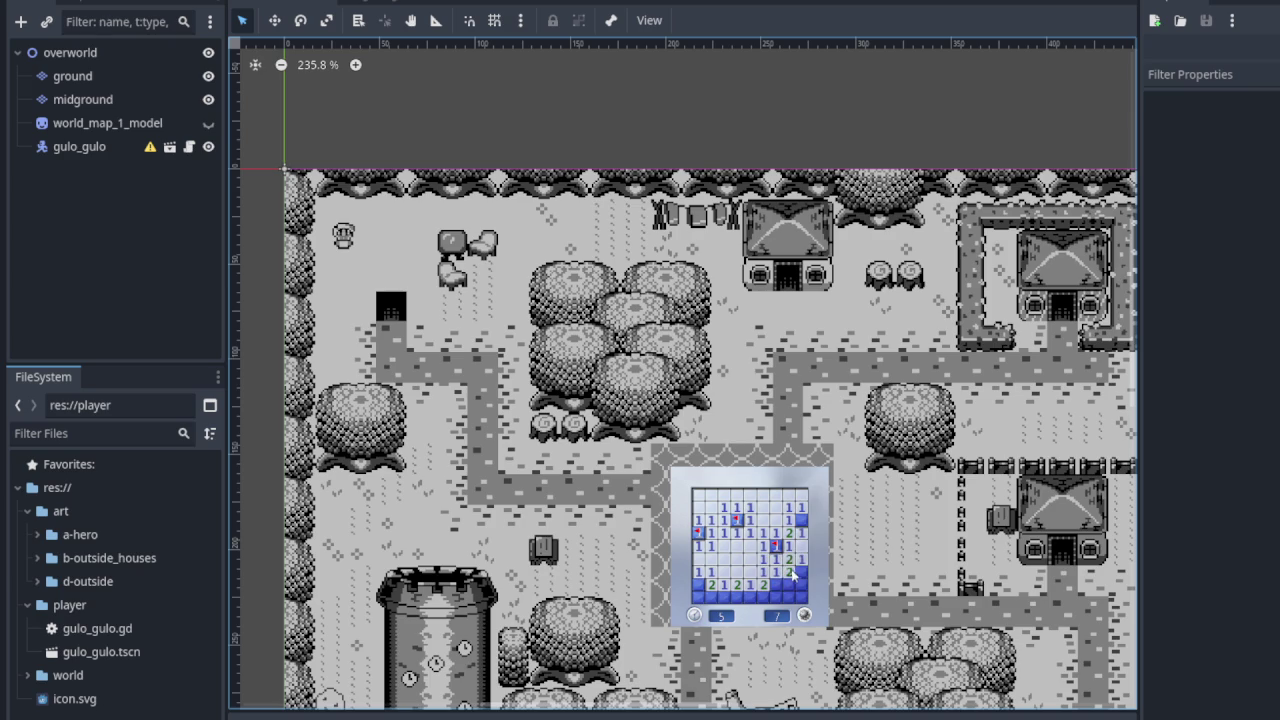
right_click(801, 571)
middle_click(789, 584)
right_click(698, 584)
right_click(723, 597)
middle_click(711, 585)
middle_click(737, 585)
right_click(762, 597)
middle_click(775, 585)
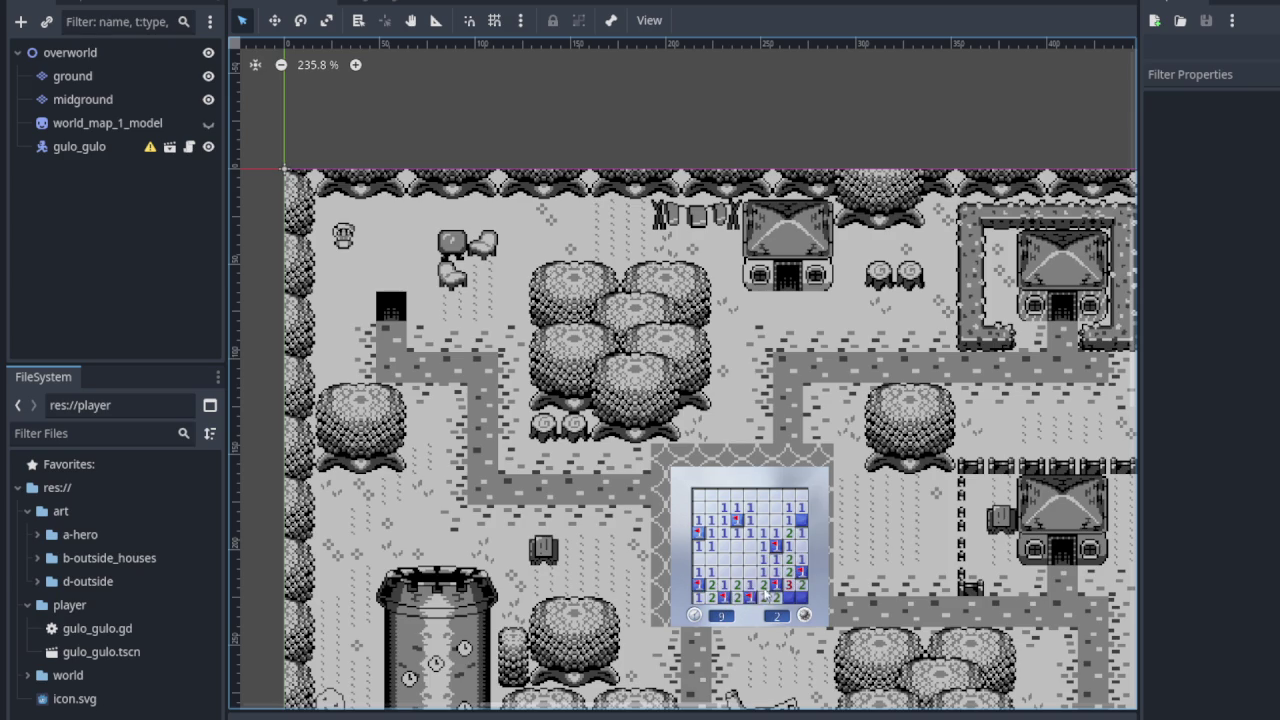
left_click(802, 600)
left_click(804, 615)
left_click(800, 548)
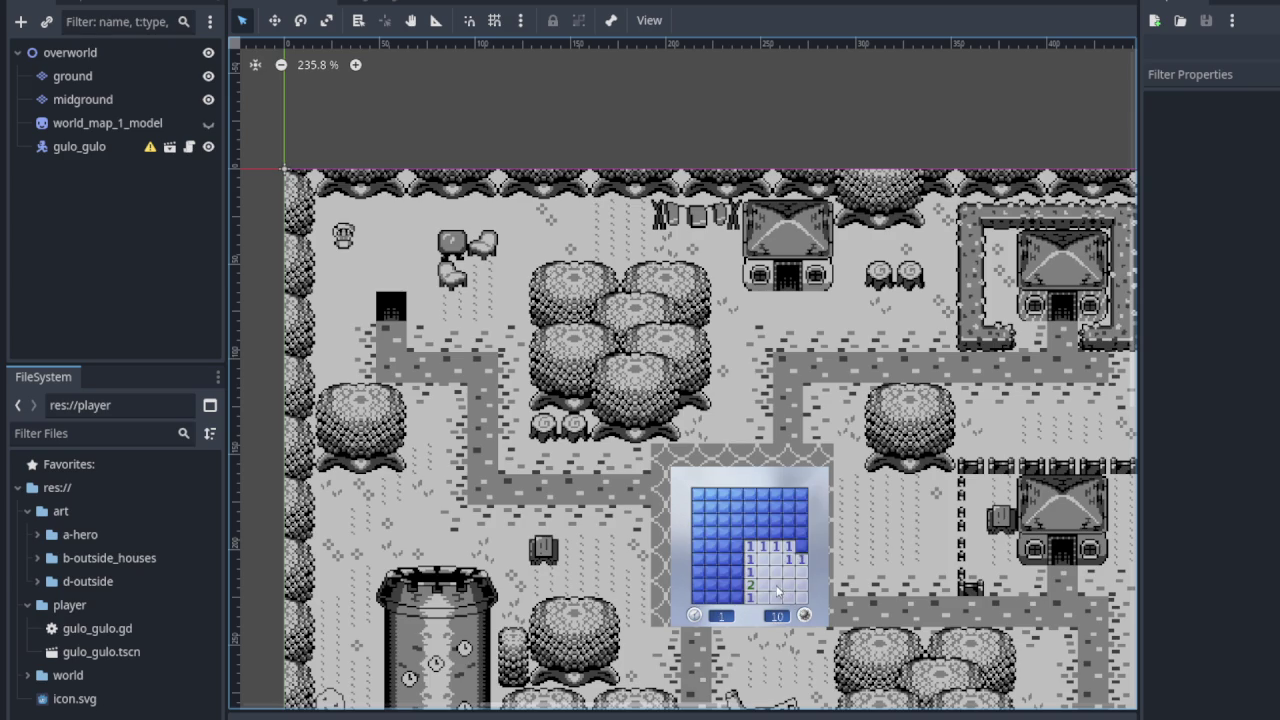
middle_click(789, 546)
middle_click(789, 533)
right_click(763, 533)
middle_click(776, 533)
middle_click(763, 546)
middle_click(757, 548)
right_click(789, 507)
middle_click(802, 518)
left_click(789, 494)
right_click(723, 519)
right_click(711, 546)
middle_click(724, 559)
middle_click(699, 546)
right_click(736, 571)
middle_click(724, 585)
right_click(737, 597)
middle_click(711, 585)
right_click(699, 585)
middle_click(711, 585)
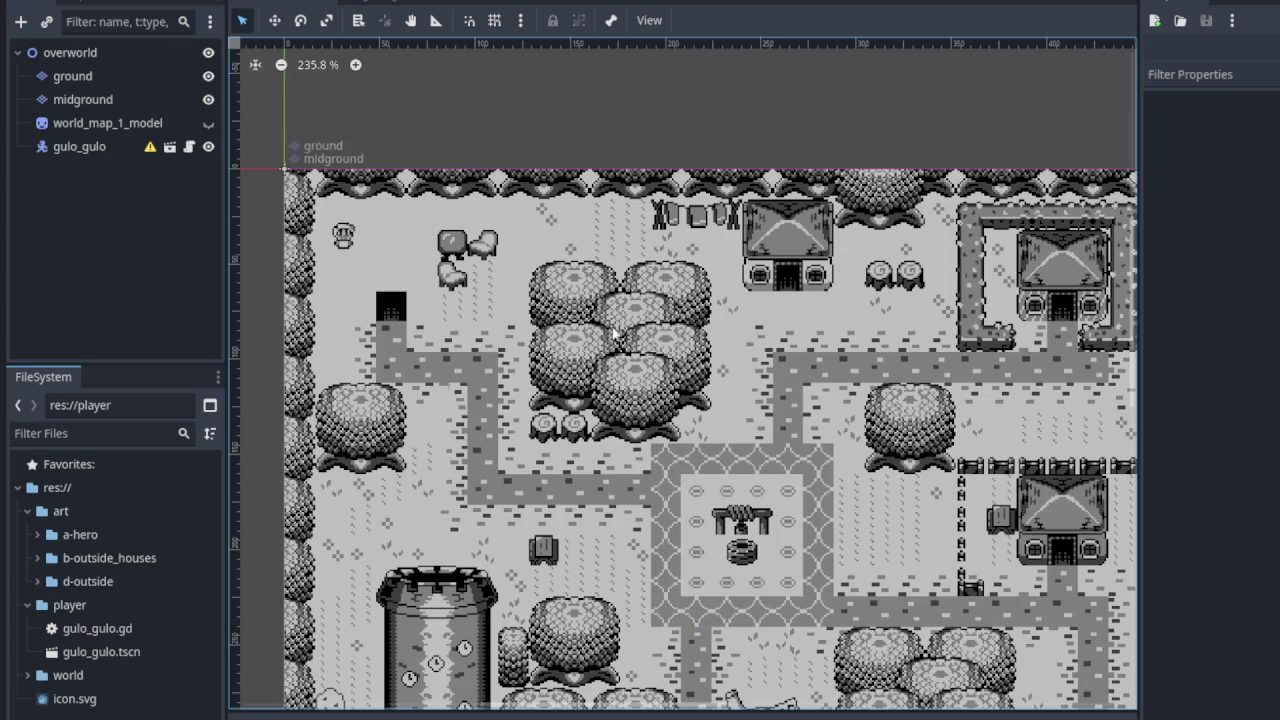
Zoom out and pan until the whole village map with tower, houses and well square is visible
scroll(668, 400, "down", 1)
mouse_move(668, 400)
left_mouse_down()
mouse_move(610, 238)
mouse_move(611, 252)
left_mouse_up()
mouse_move(714, 451)
left_mouse_down()
mouse_move(734, 447)
mouse_move(707, 446)
left_mouse_up()
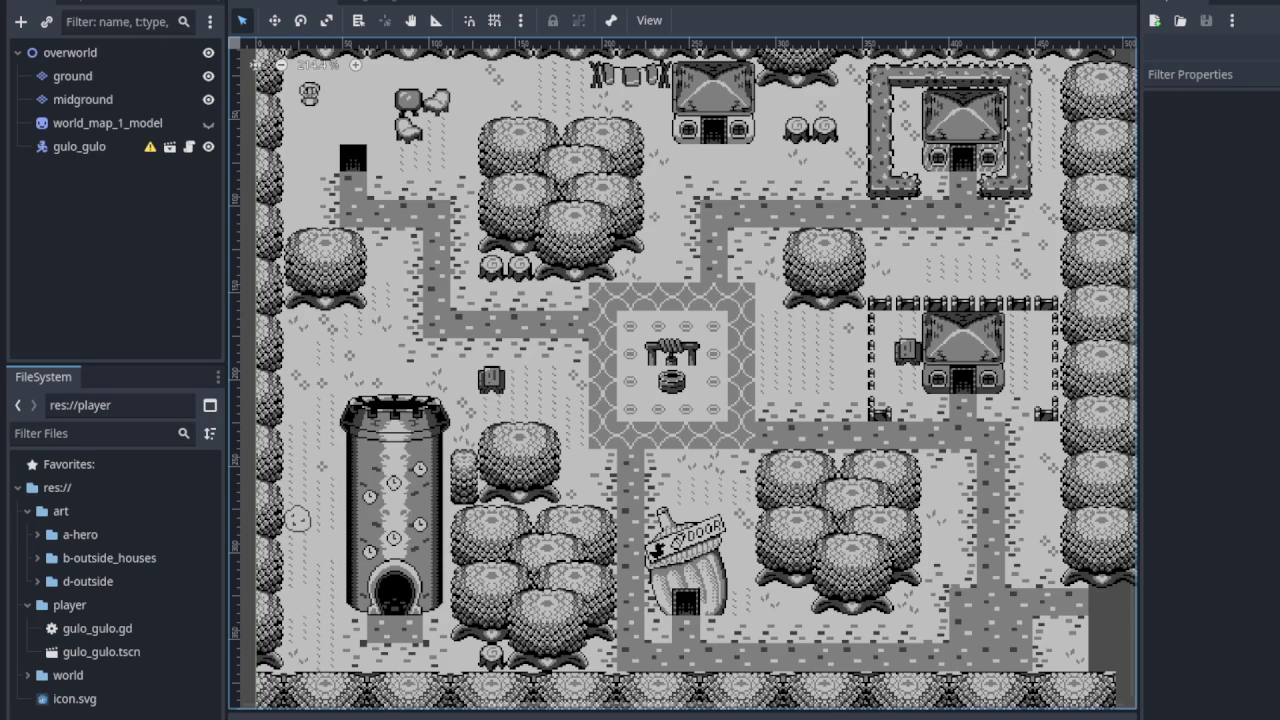
scroll(625, 288, "down", 2)
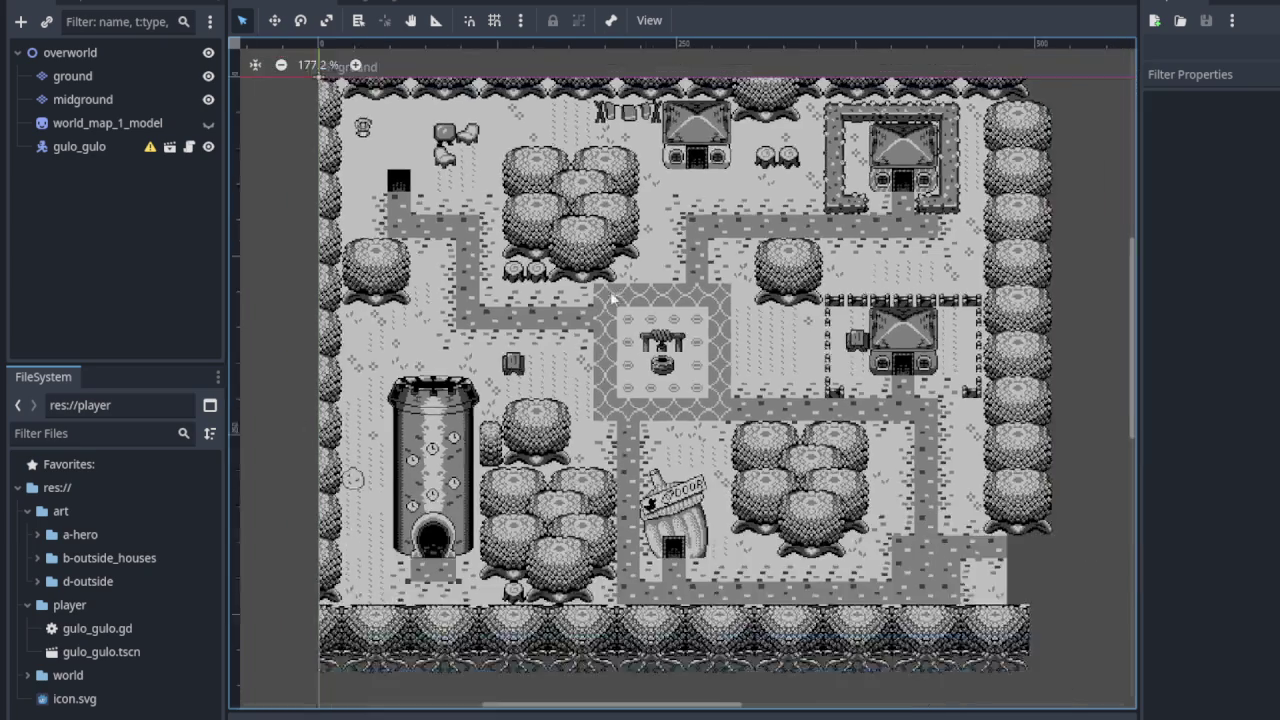
scroll(711, 350, "up", 1)
scroll(858, 352, "down", 1)
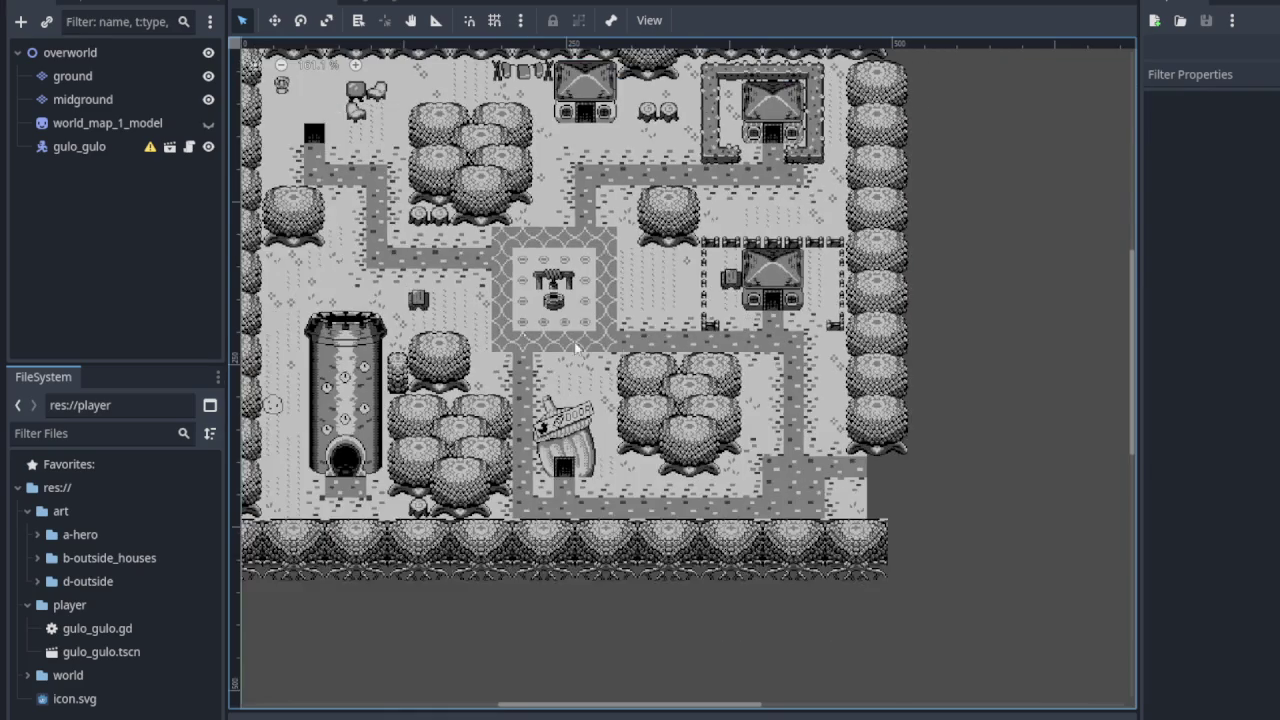